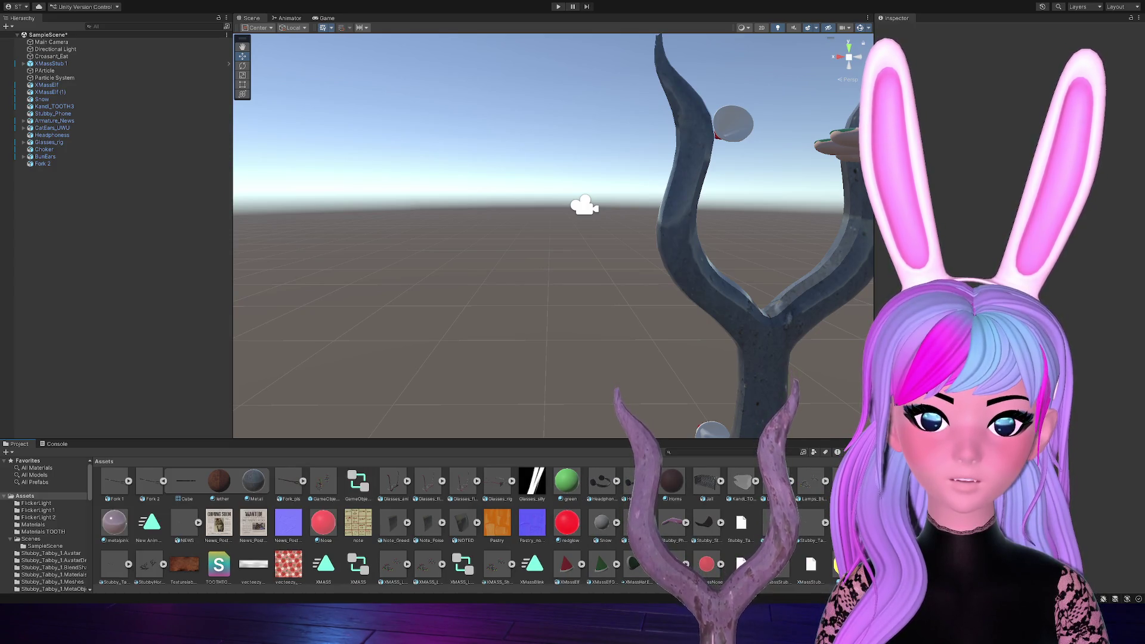
Drop the Fork_pls staff model into the scene, frame it, zoom in to inspect it, then select it
scroll(417, 525, up, 1)
drag(289, 494, 352, 376)
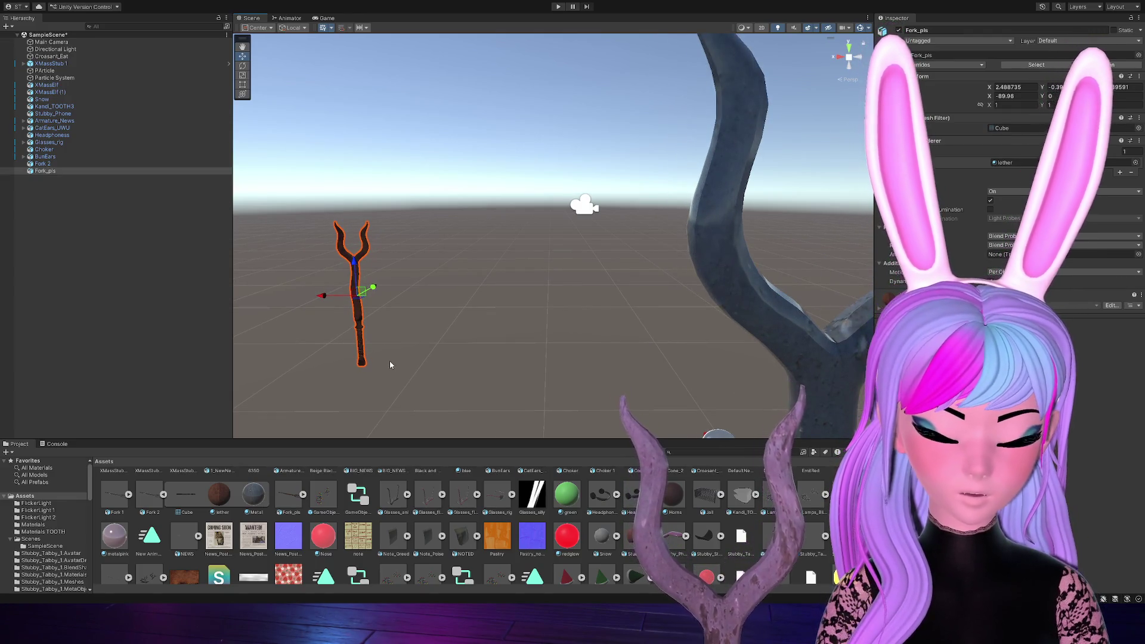
key(f)
scroll(581, 242, up, 5)
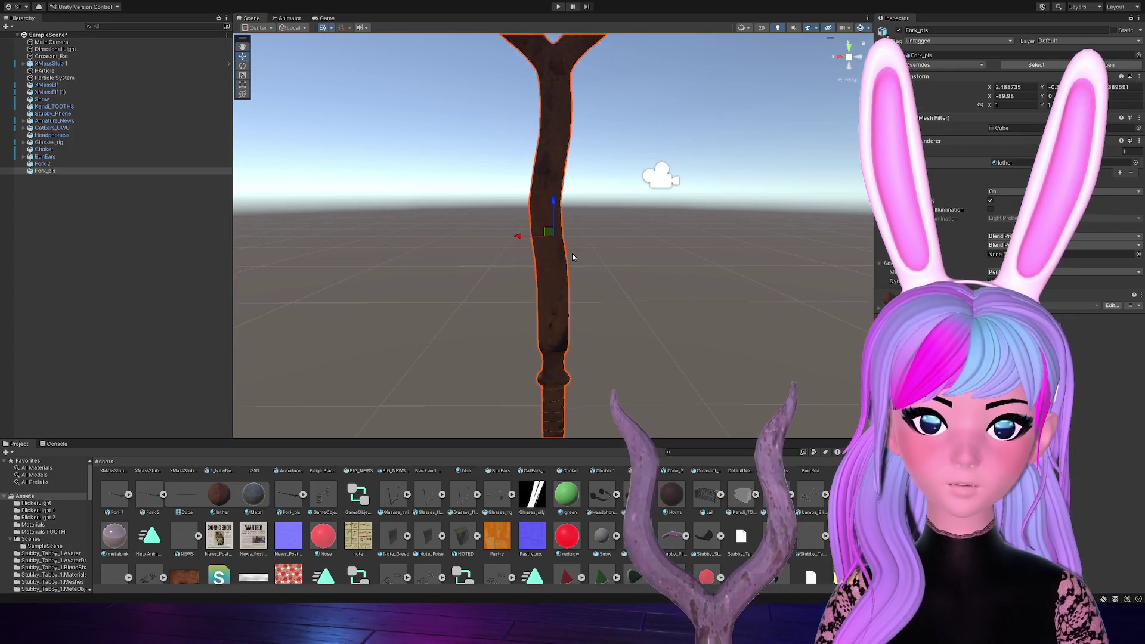
scroll(572, 257, down, 3)
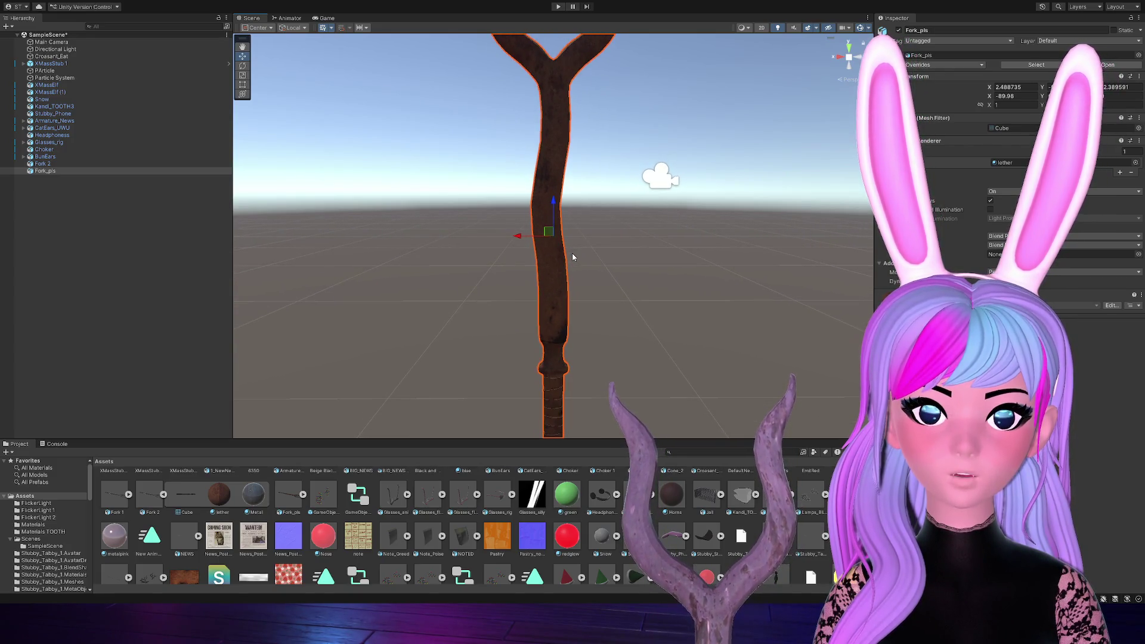
scroll(572, 253, down, 2)
scroll(572, 253, up, 4)
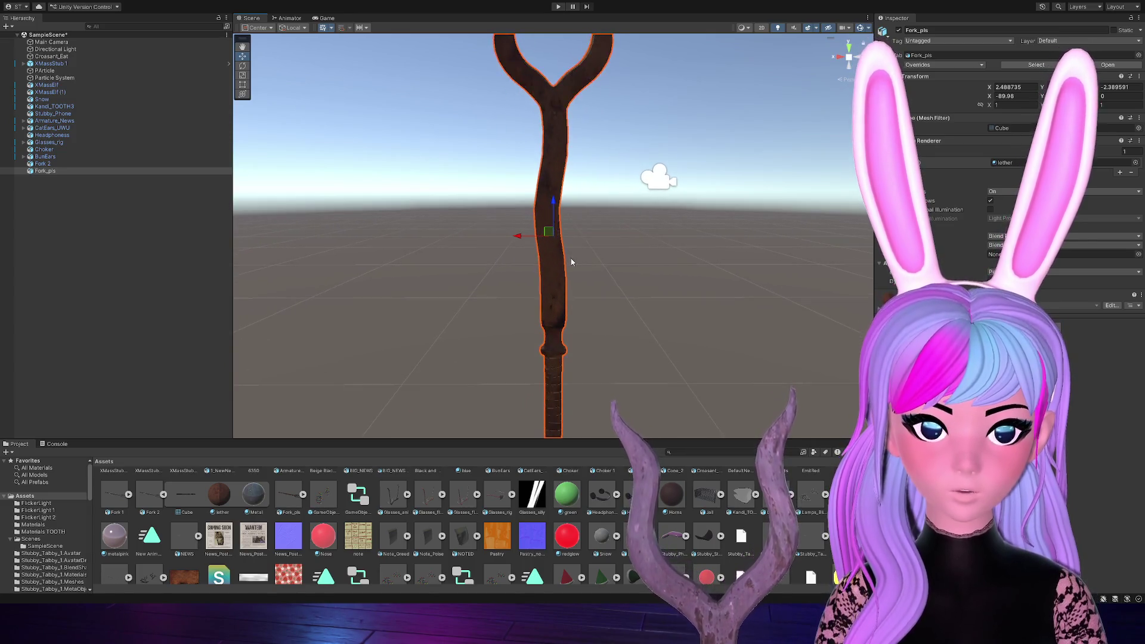
scroll(569, 269, up, 3)
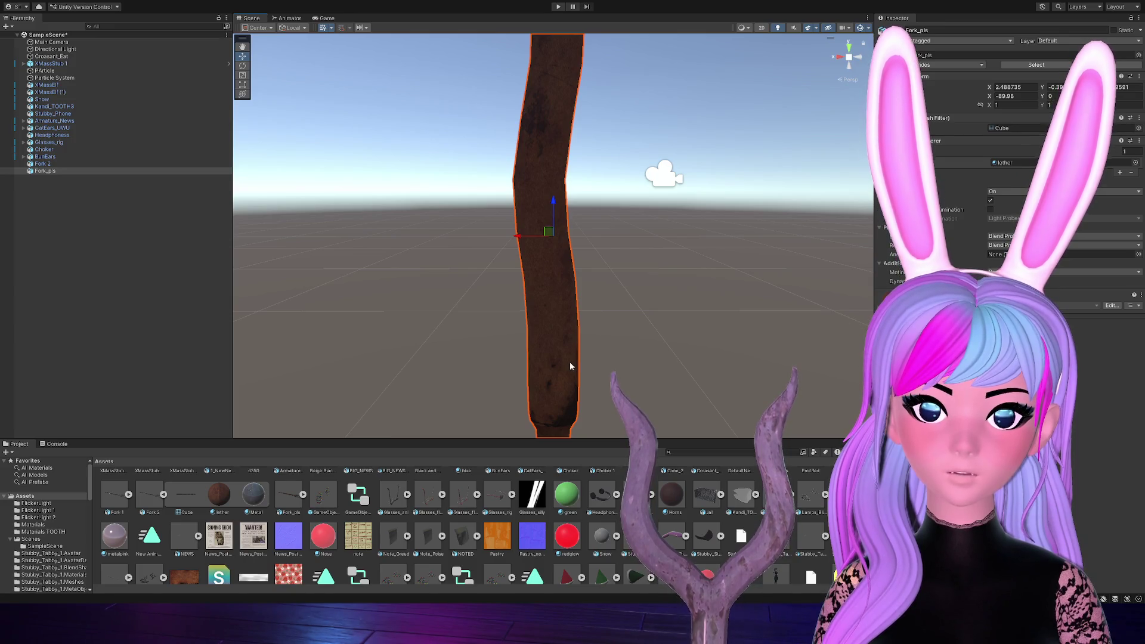
scroll(571, 366, down, 3)
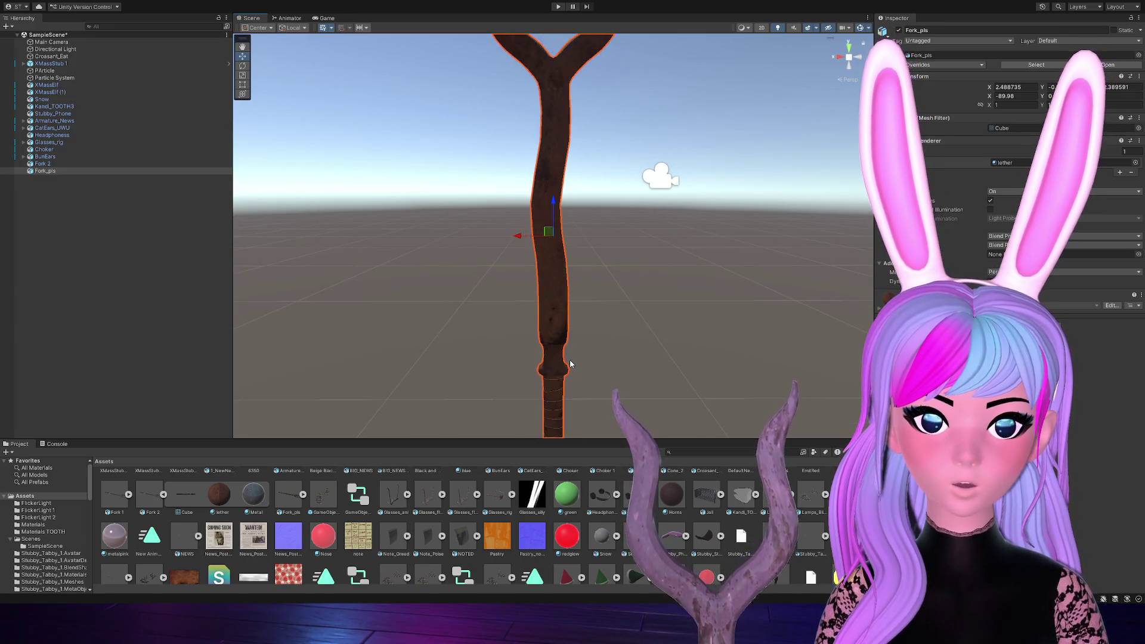
scroll(571, 363, up, 2)
scroll(570, 361, up, 2)
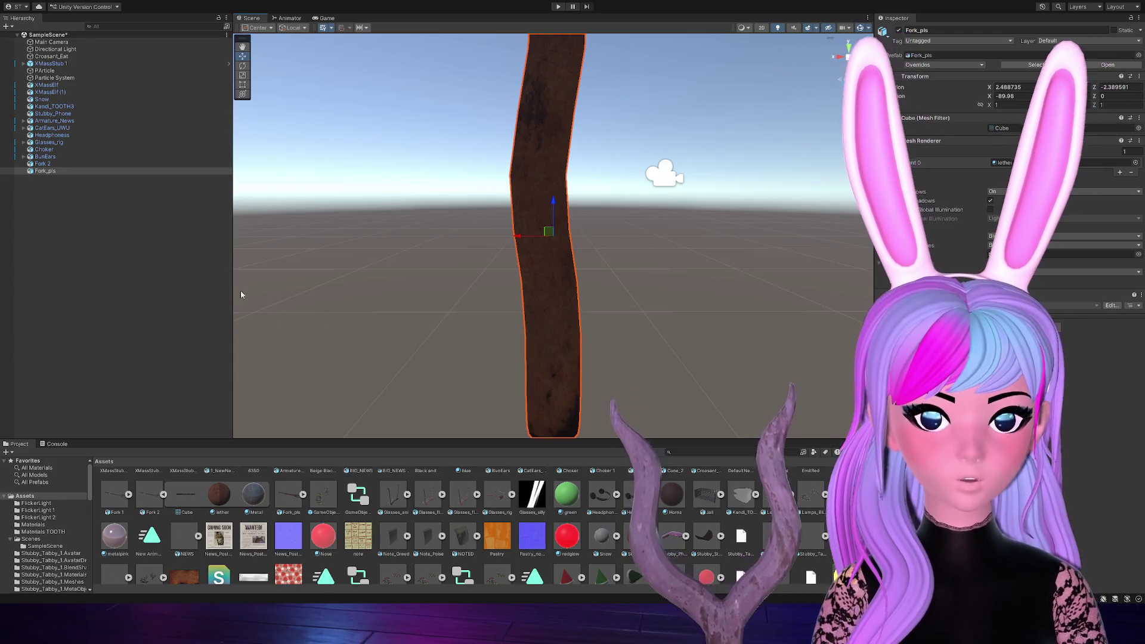
click(44, 171)
Delete Fork_pls, frame the Fork 2 staff in view, and open its Metal material
key(Delete)
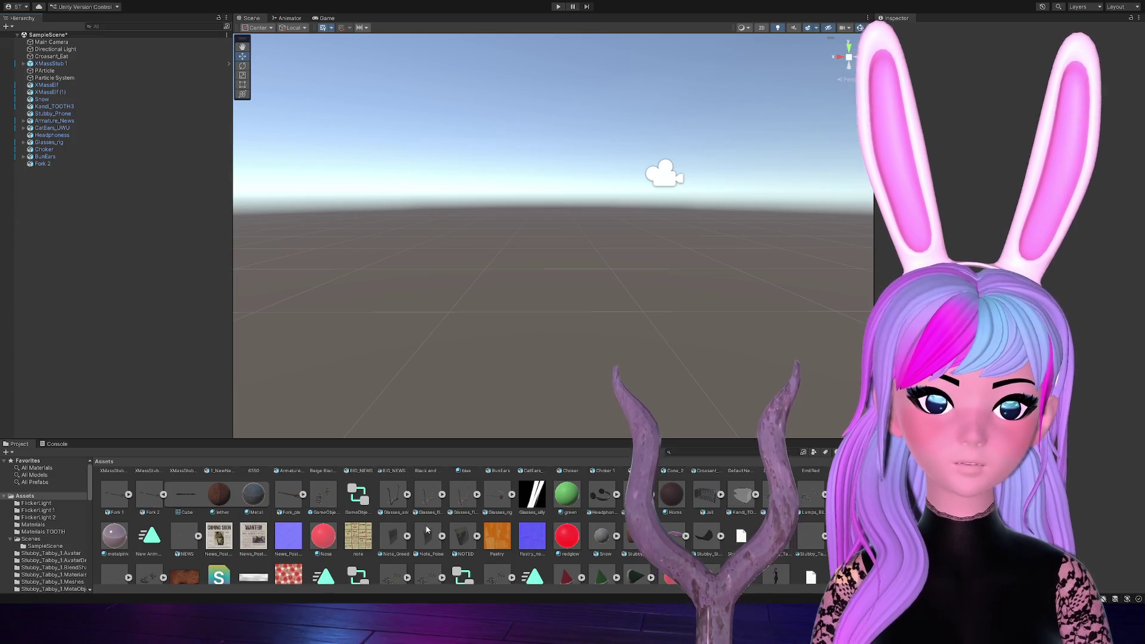
scroll(393, 534, down, 1)
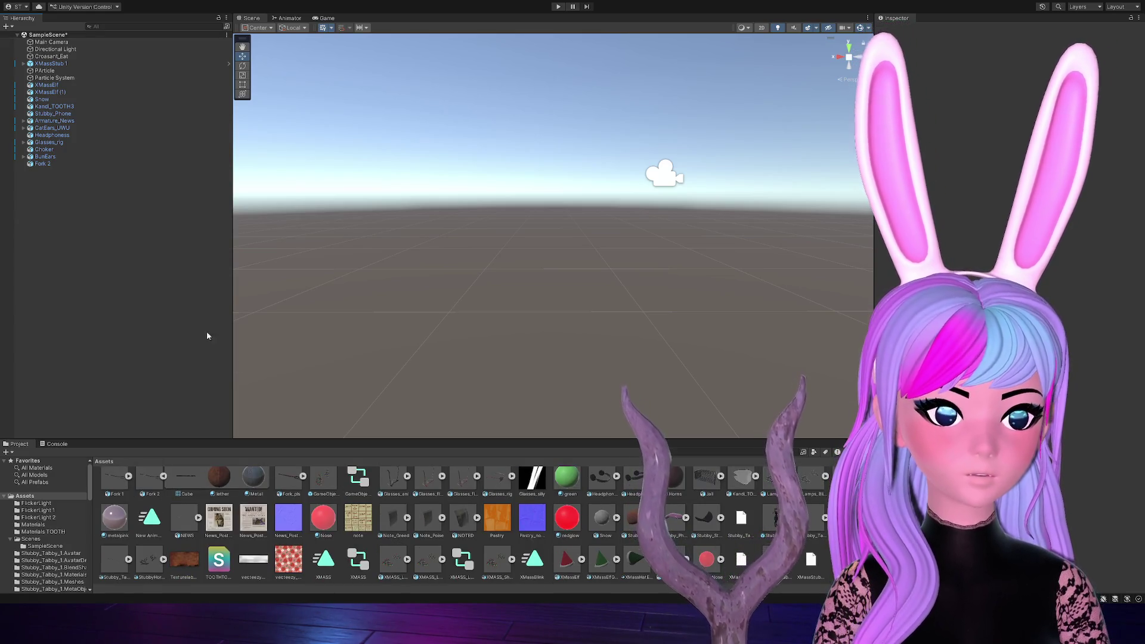
click(48, 164)
key(f)
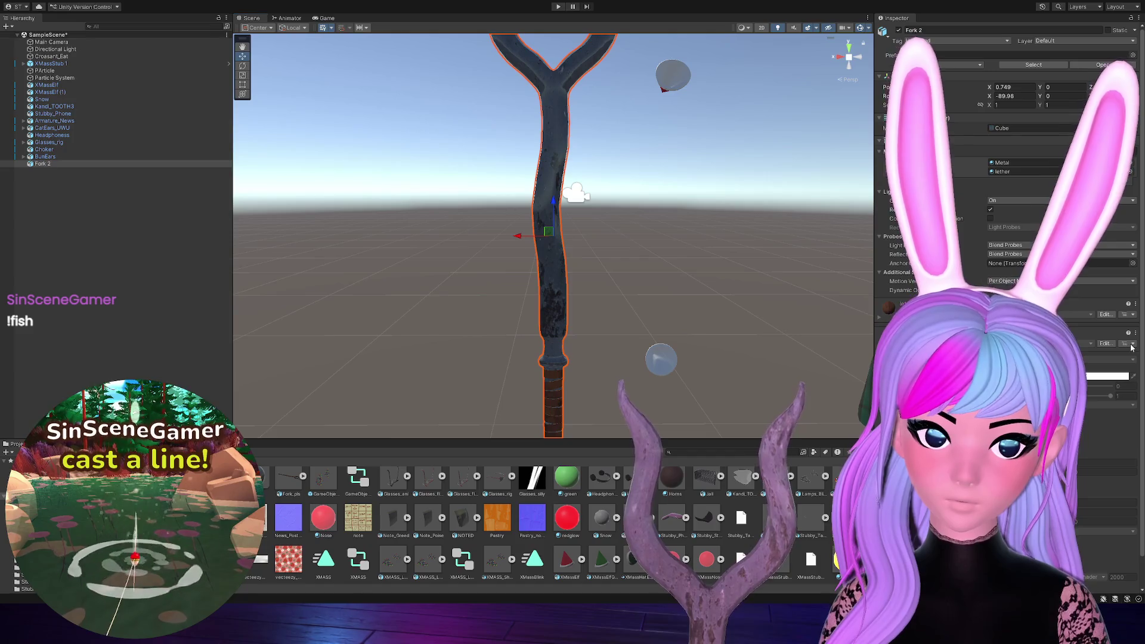
scroll(688, 478, up, 1)
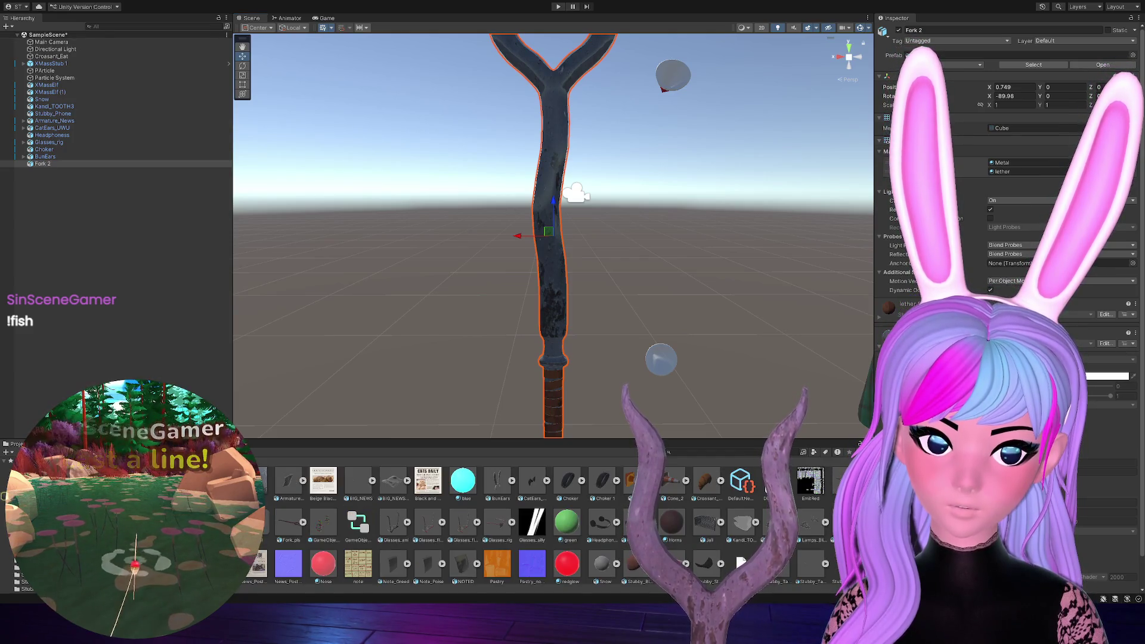
double_click(1014, 162)
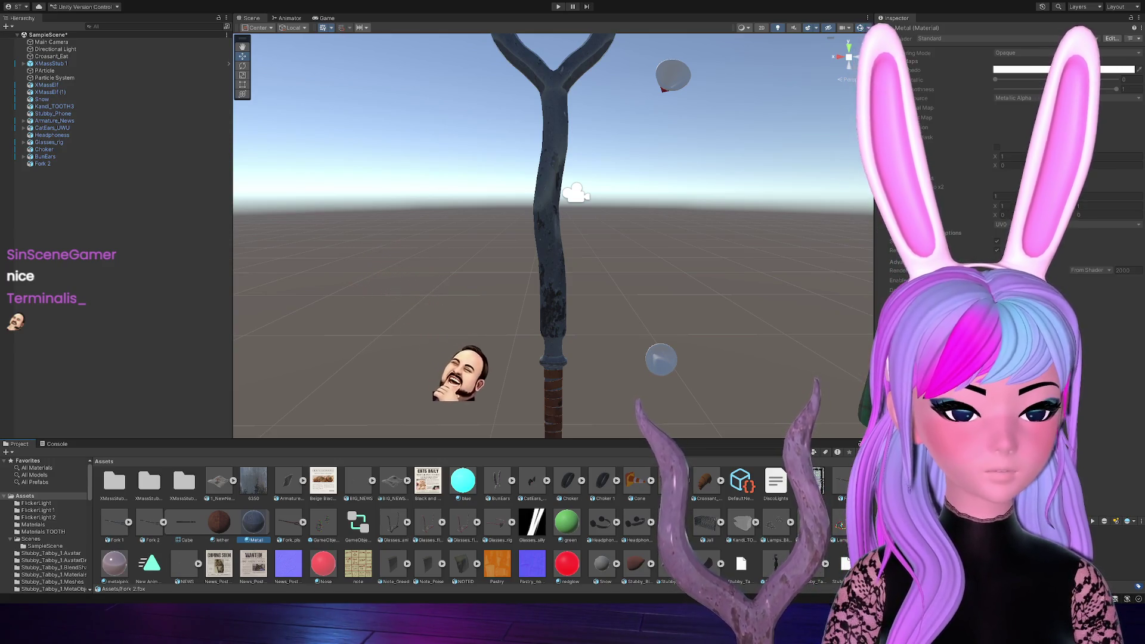
After reviewing the Metal material settings, switch from Unity over to Blender
key(alt+Tab)
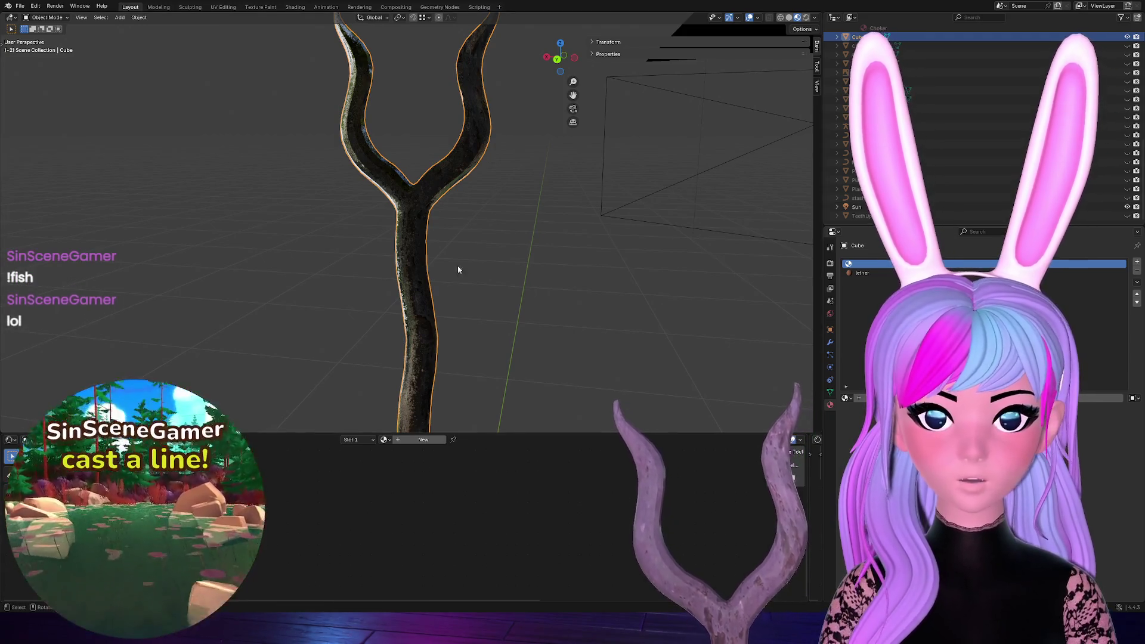
Revert the staff to an earlier undo-history step and set the Normal Map strength to 3.4
click(35, 7)
mouse_move(90, 34)
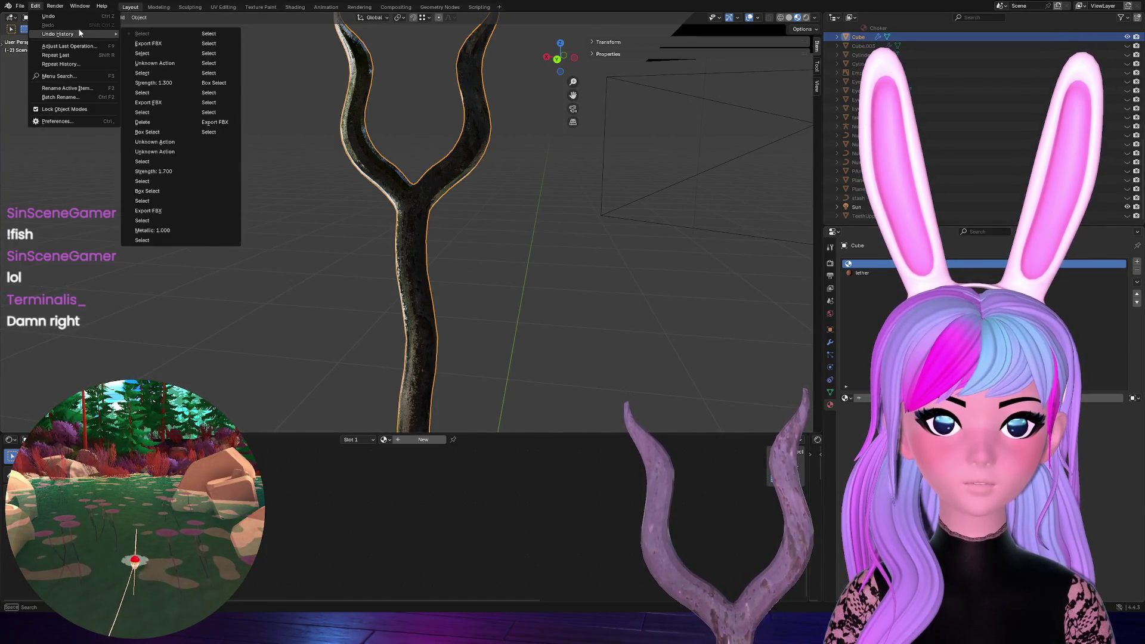
click(160, 94)
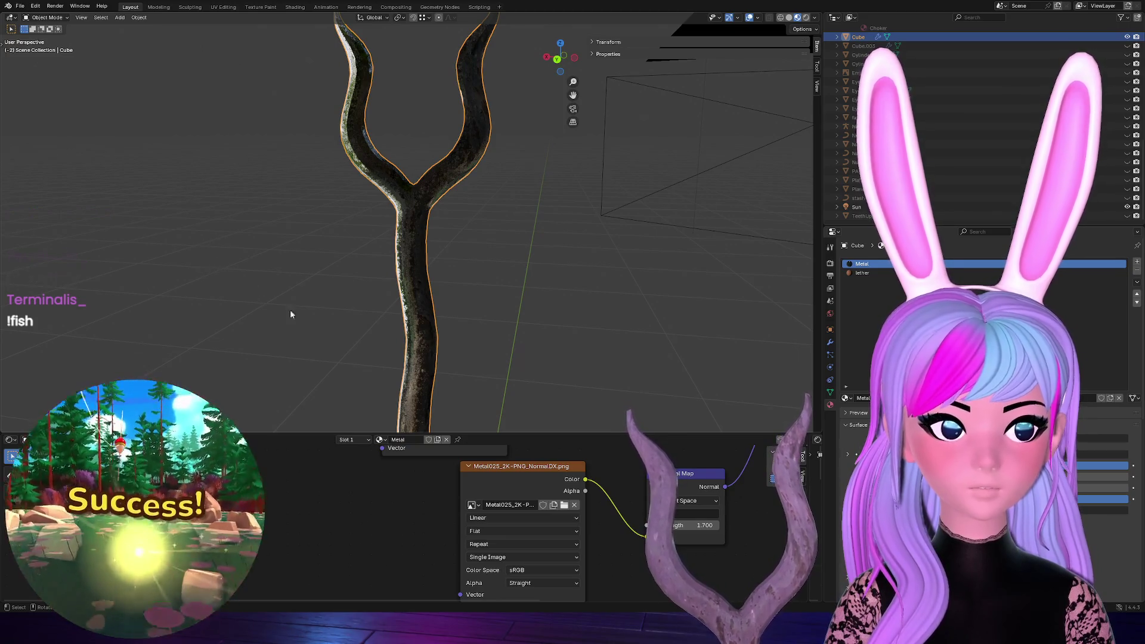
mouse_move(707, 525)
mouse_down()
mouse_move(668, 525)
mouse_move(707, 525)
mouse_up()
text(1.400)
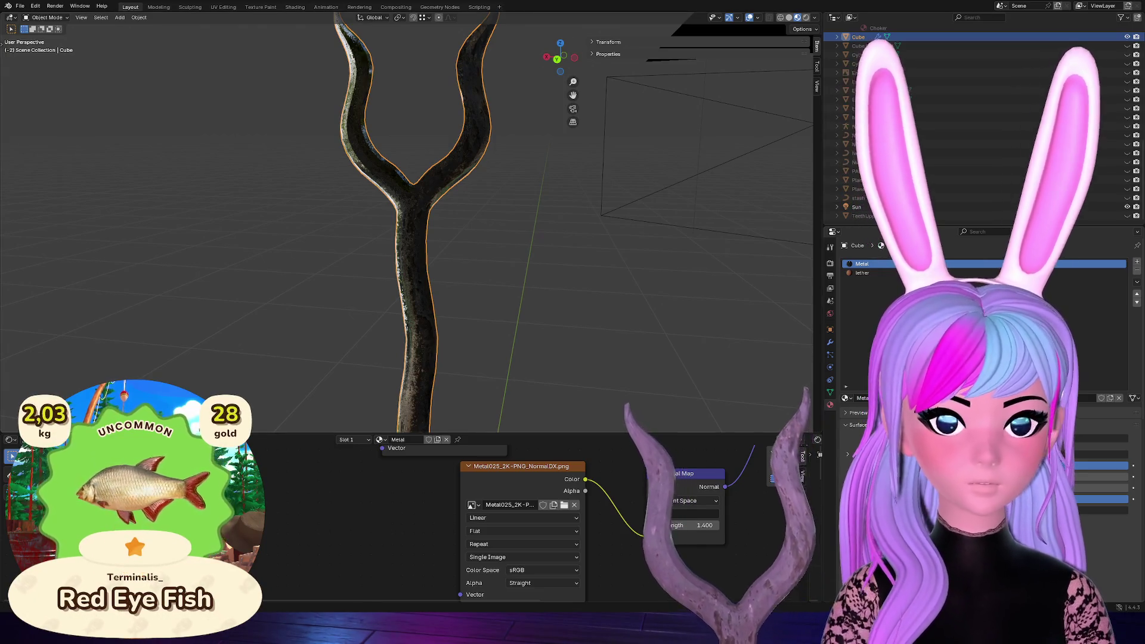
click(20, 6)
mouse_move(70, 145)
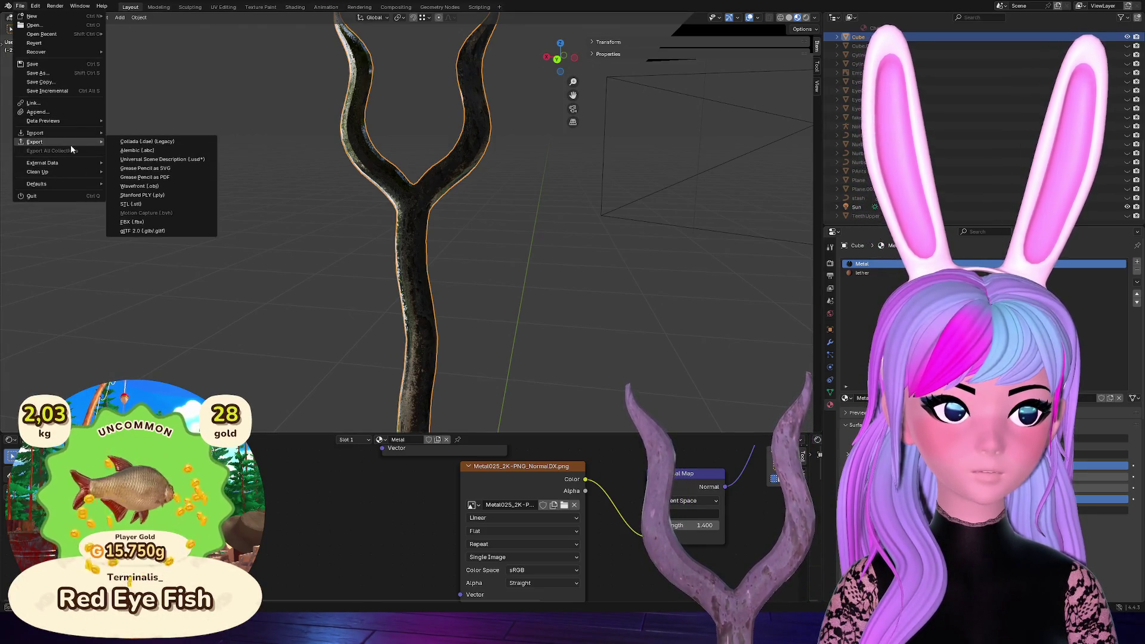
click(147, 222)
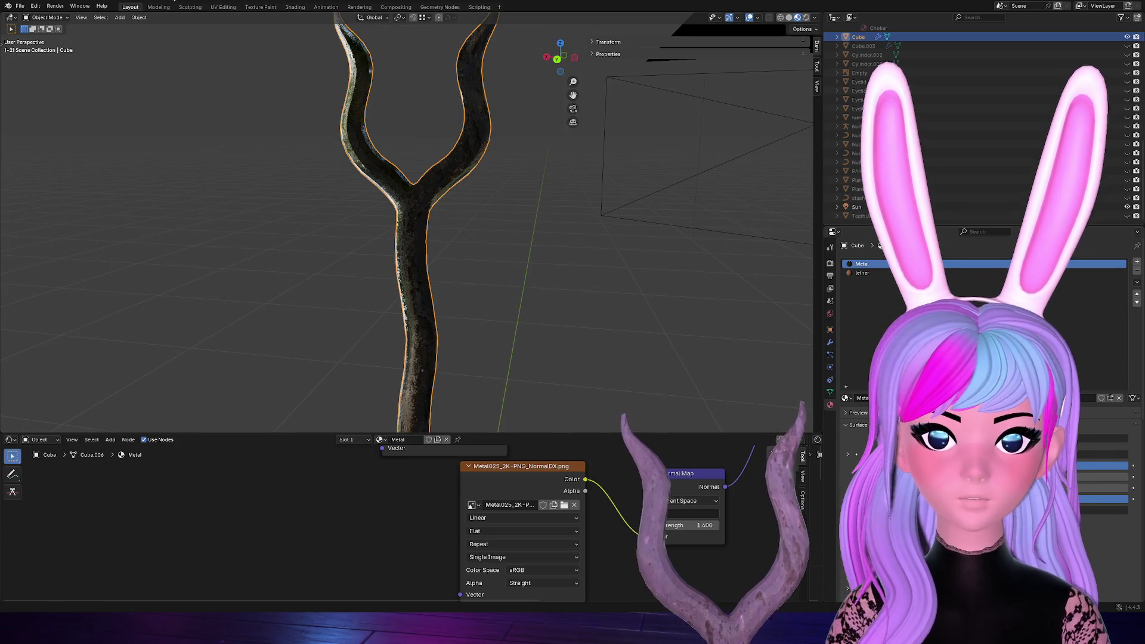
click(20, 5)
Pack all external texture files into the .blend with External Data > Pack Resources
mouse_move(55, 170)
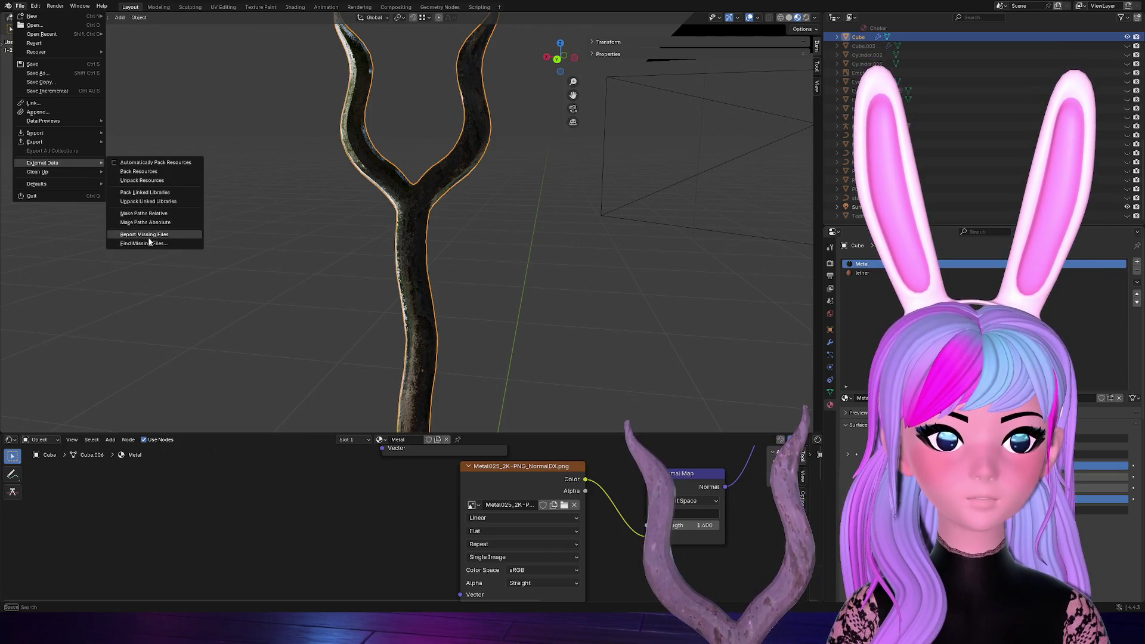
click(139, 172)
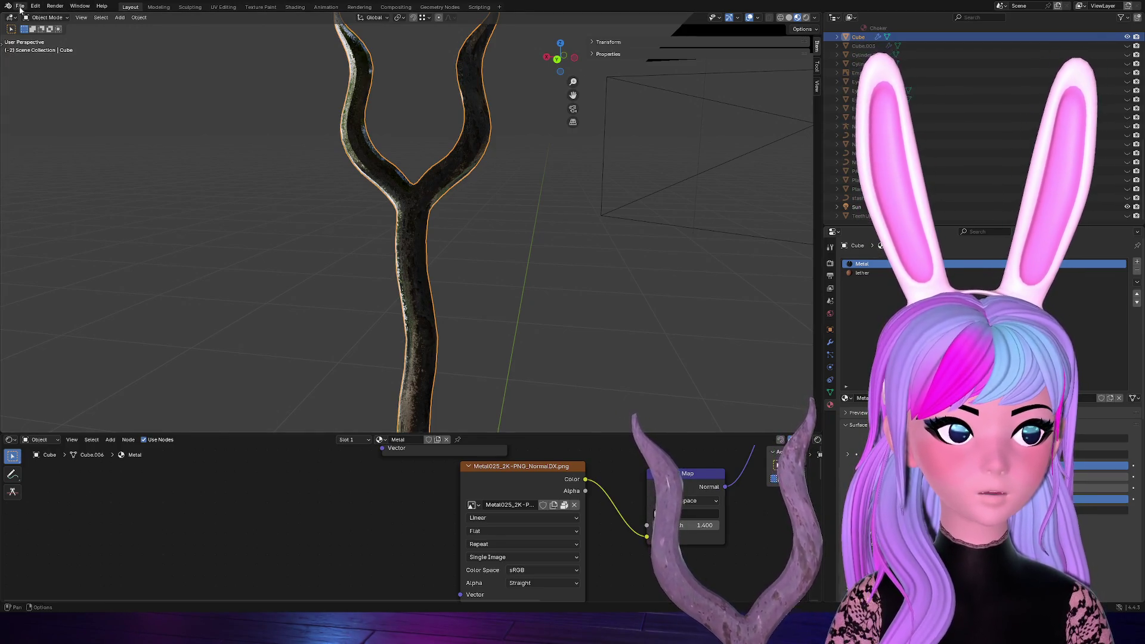
Look over Blender's export formats and close the menu without exporting
click(20, 5)
mouse_move(52, 141)
key(Escape)
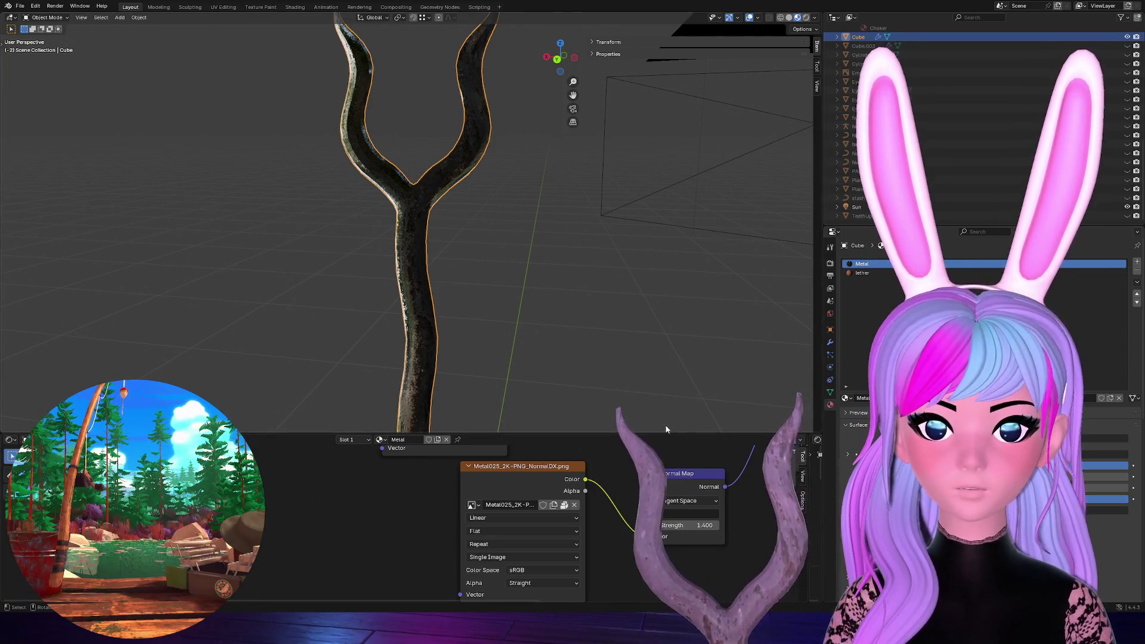
Enlarge the 3D view, then show the Fork 2.fbx model's import settings in Unity
drag(668, 435, 667, 512)
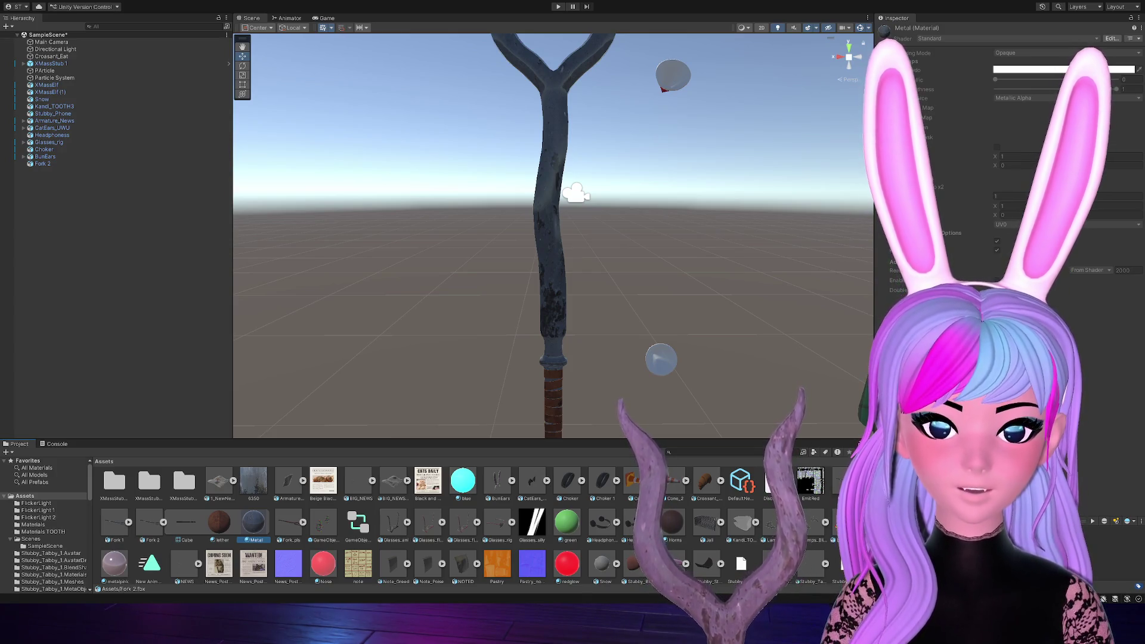
scroll(418, 525, down, 2)
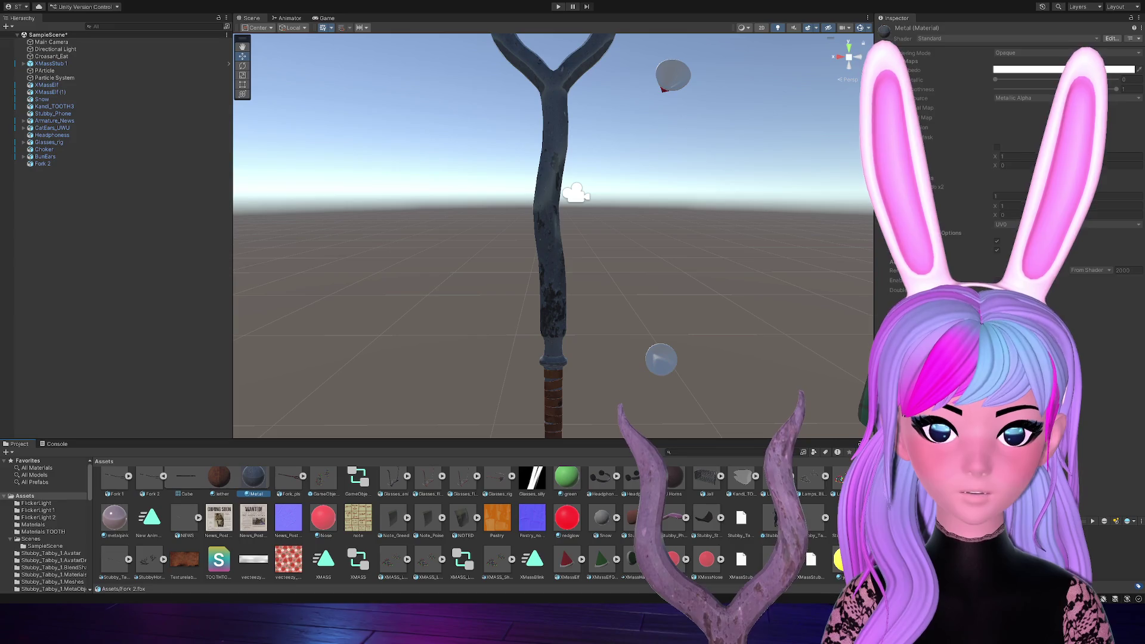
click(150, 480)
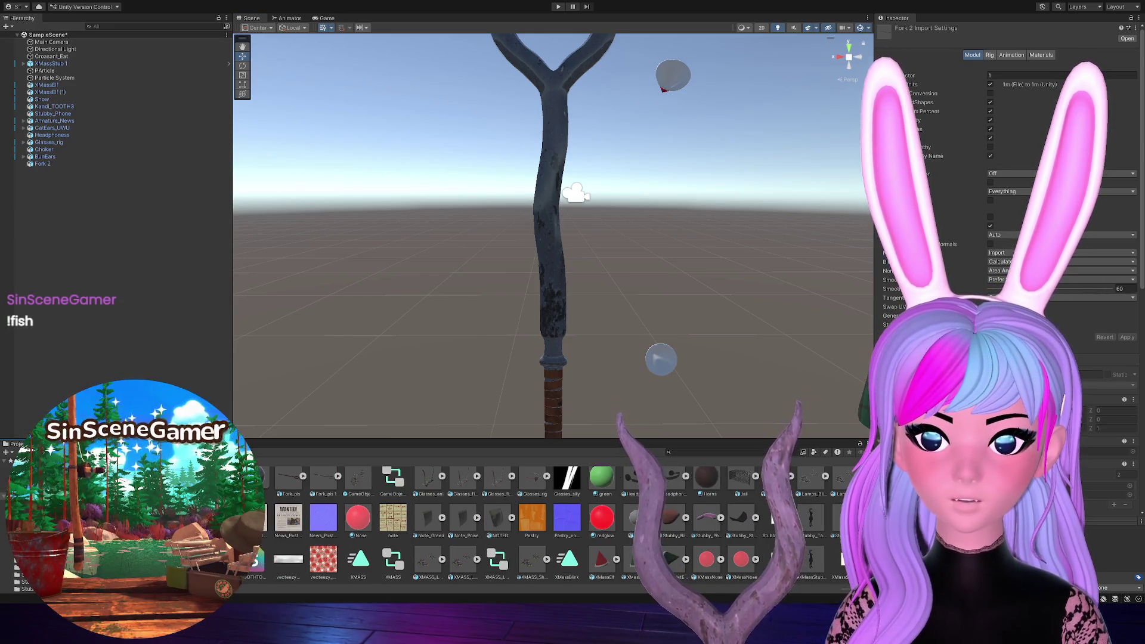
Drag the Fork_pls asset into the scene as Fork_pls 1 beside Fork 2
click(292, 485)
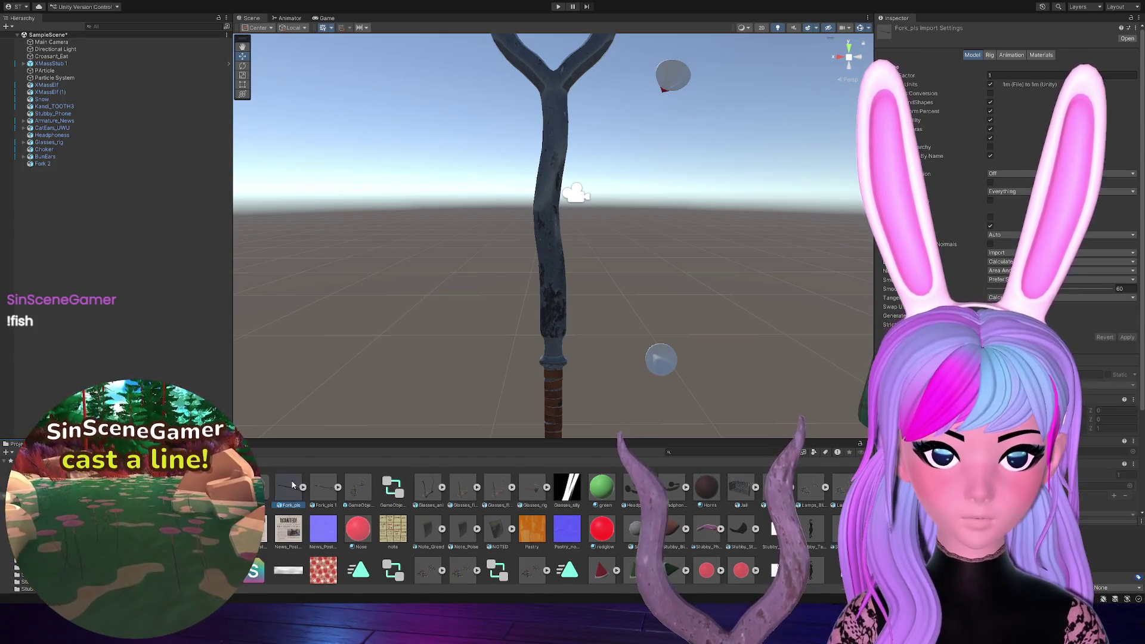
mouse_move(292, 485)
mouse_down()
mouse_move(334, 453)
mouse_move(385, 367)
mouse_move(395, 413)
mouse_up()
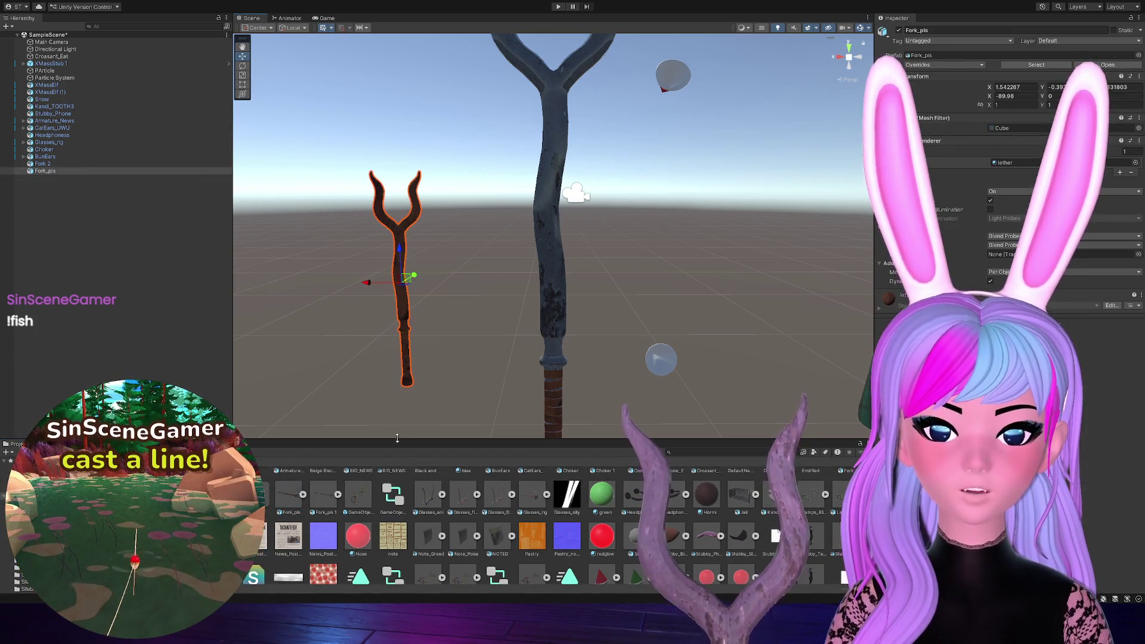
mouse_move(410, 279)
mouse_down()
mouse_move(351, 521)
mouse_move(343, 447)
mouse_move(361, 396)
mouse_up()
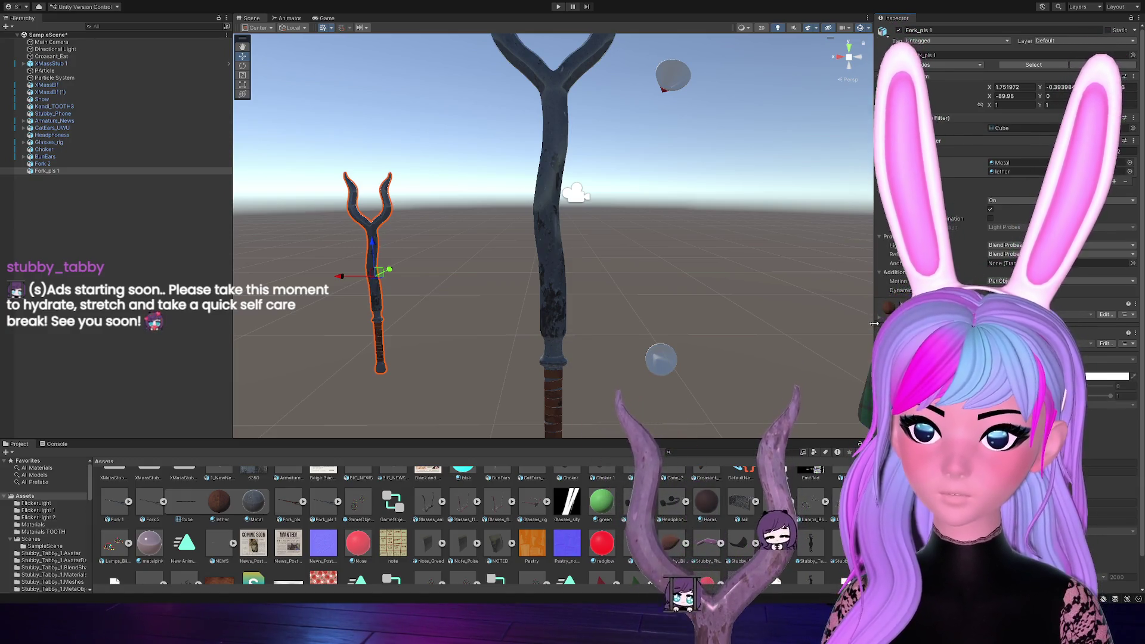
scroll(584, 295, up, 1)
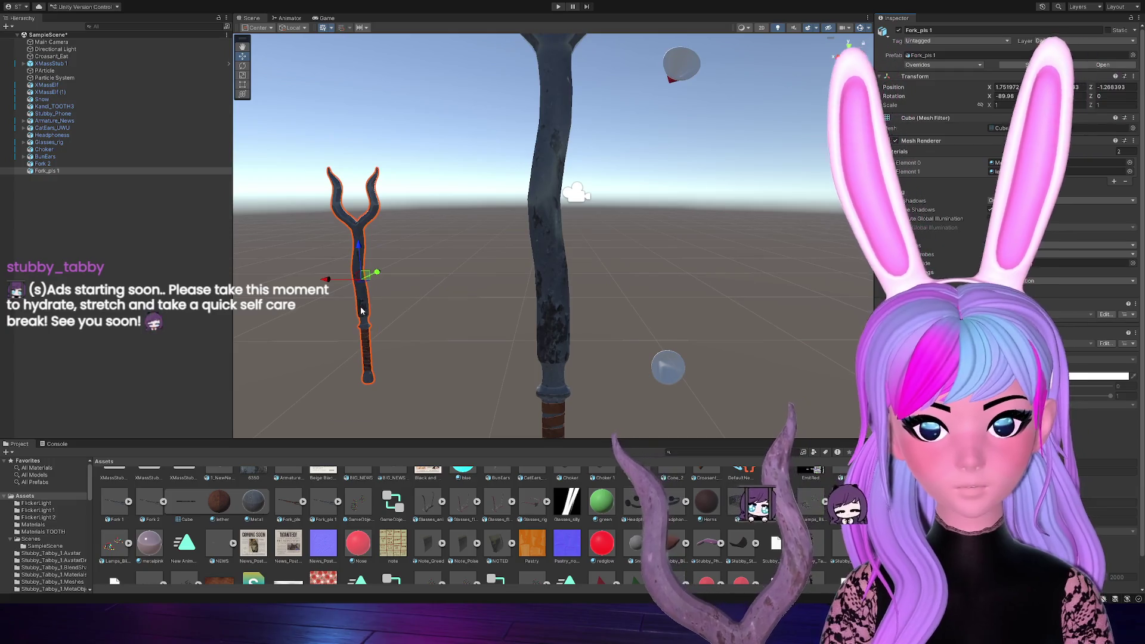
key(f)
scroll(408, 255, up, 3)
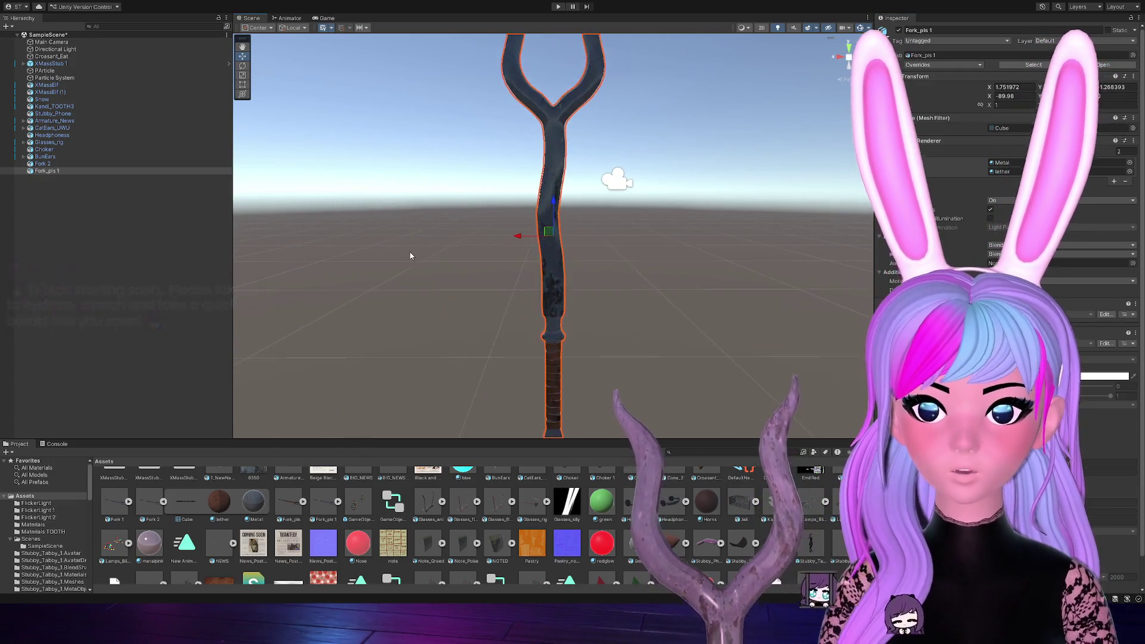
scroll(533, 243, up, 1)
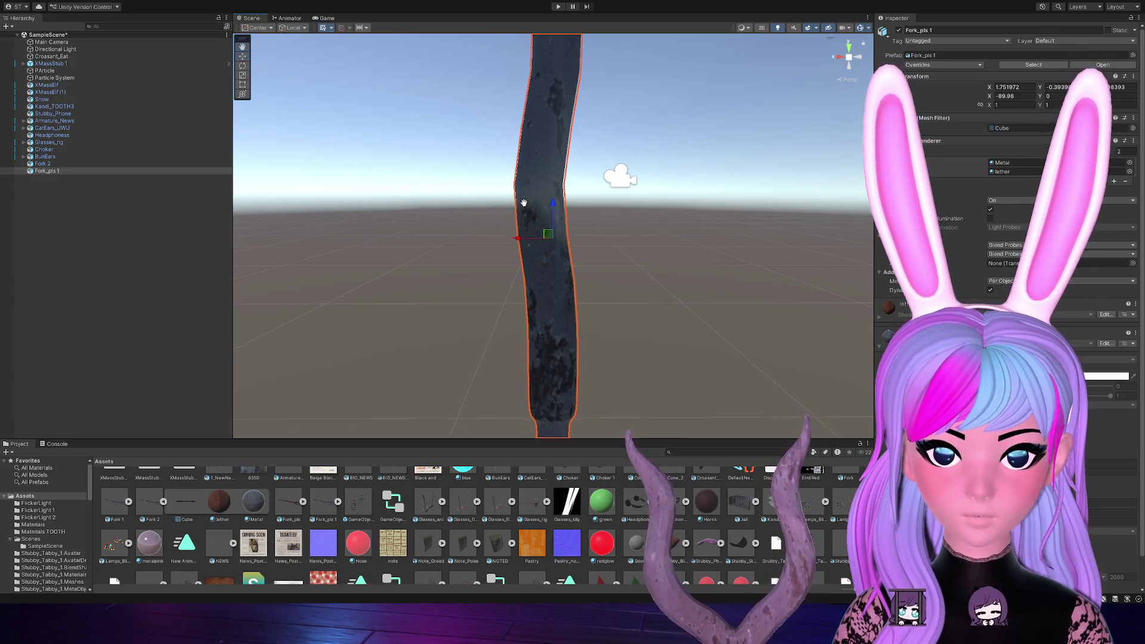
mouse_move(525, 199)
mouse_down()
mouse_move(495, 364)
mouse_move(488, 306)
mouse_up()
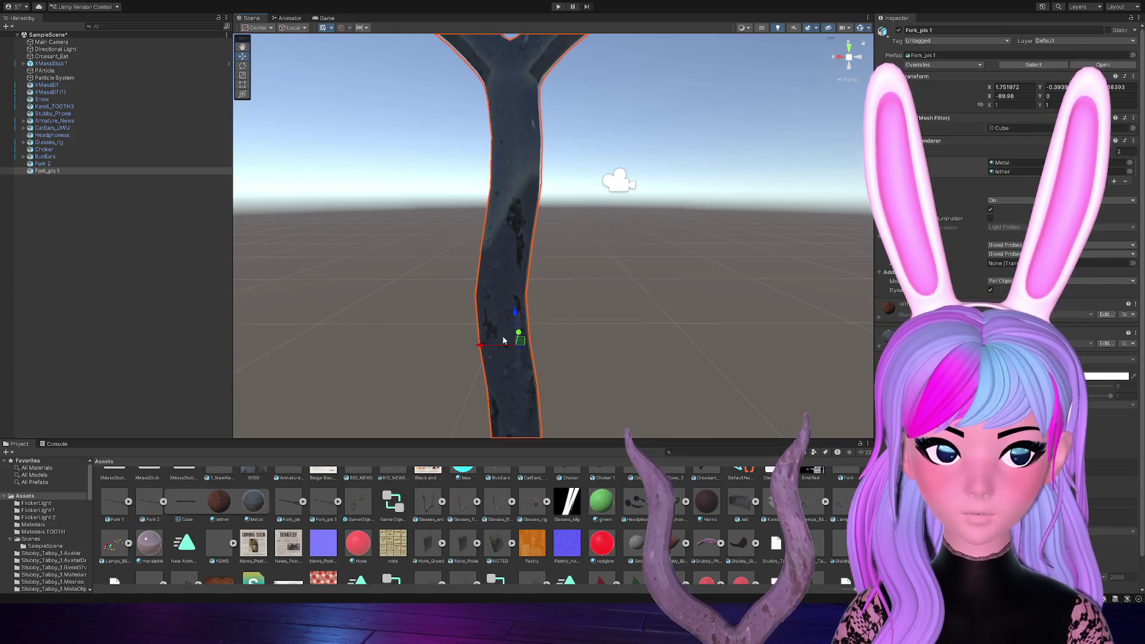
scroll(503, 341, down, 4)
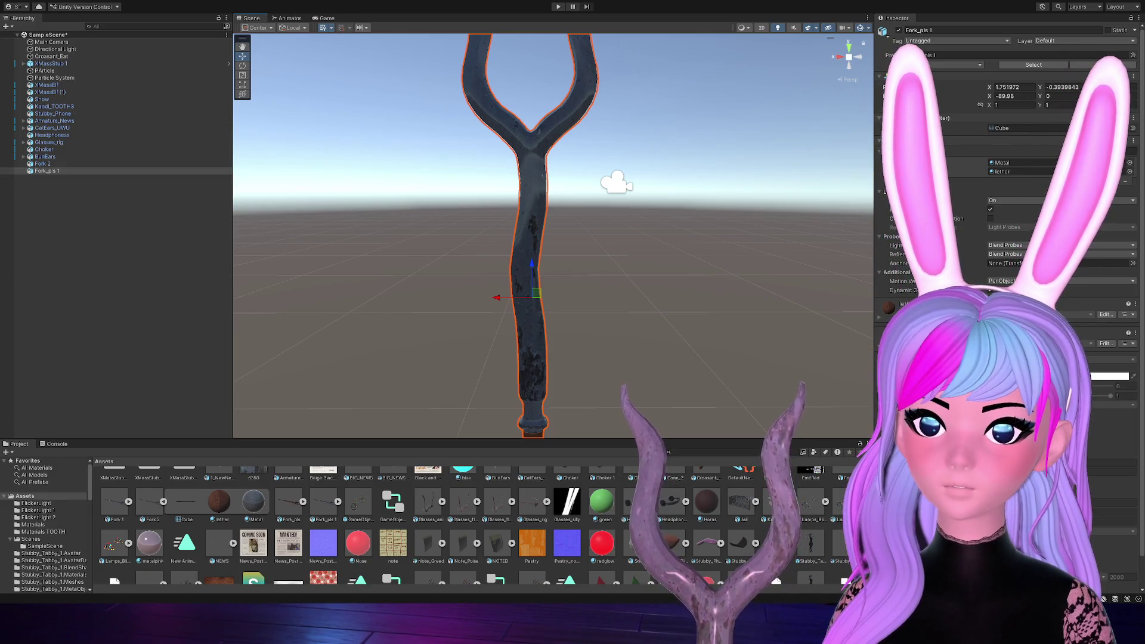
Rename the Fork_pls 1 Metal material to Metal2 and drop its Smoothness from 0.5 to 0
click(325, 502)
click(338, 502)
click(421, 518)
text(Metal2)
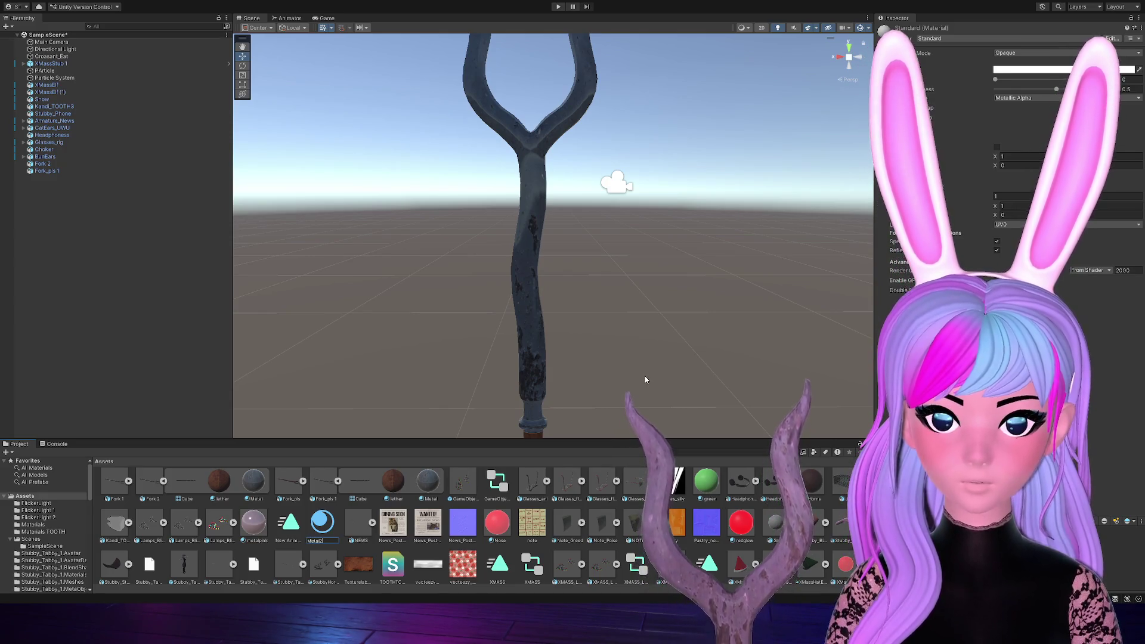
key(Return)
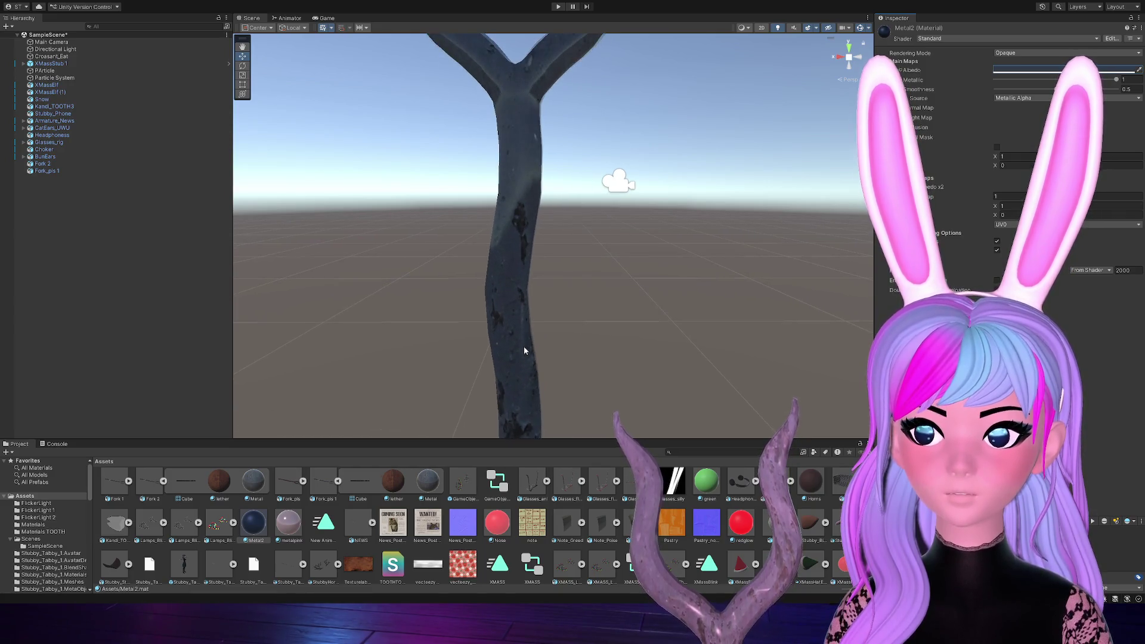
drag(1055, 89, 997, 89)
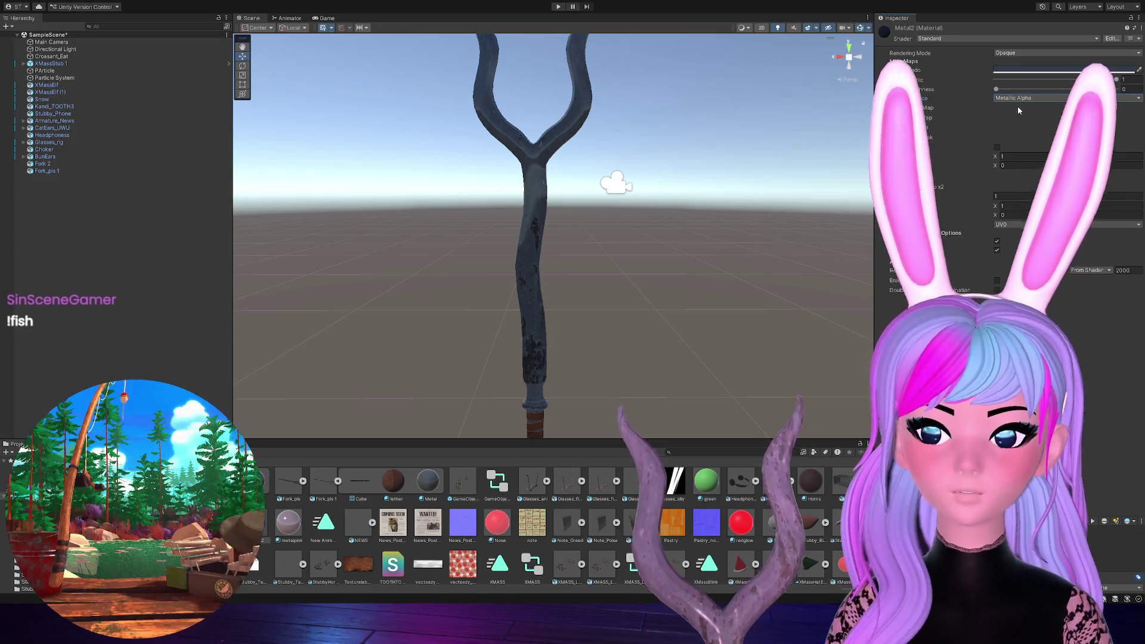
key(ctrl+z)
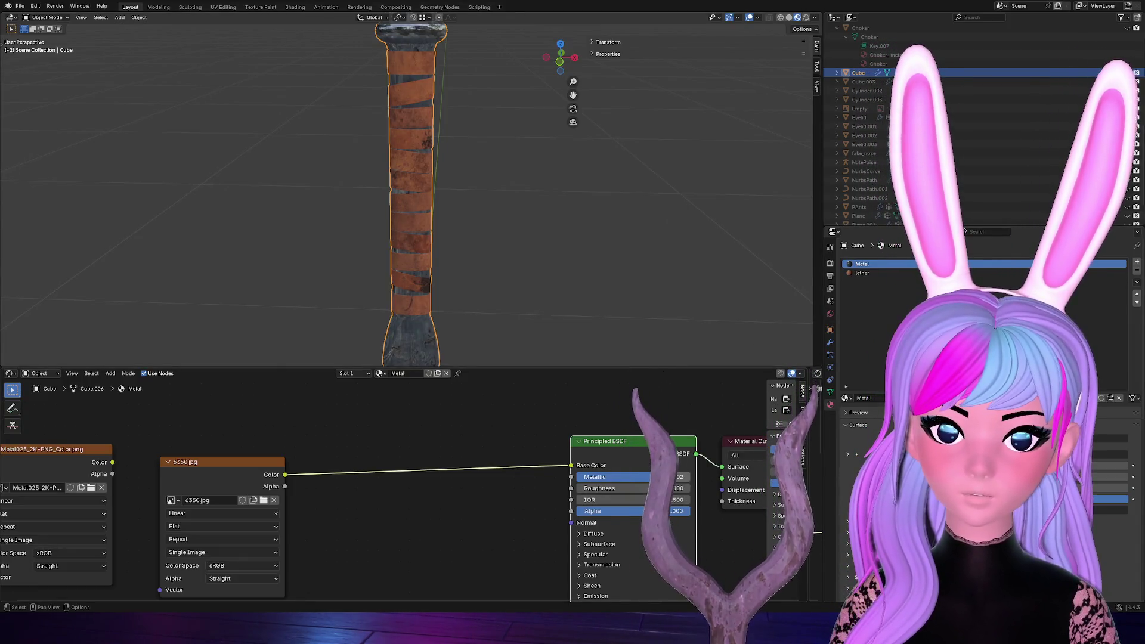
Set the Metal material's Metallic to 0 and collapse the material Preview panel
mouse_move(632, 477)
mouse_down()
mouse_move(589, 484)
mouse_move(641, 488)
mouse_move(607, 477)
mouse_move(648, 477)
mouse_up()
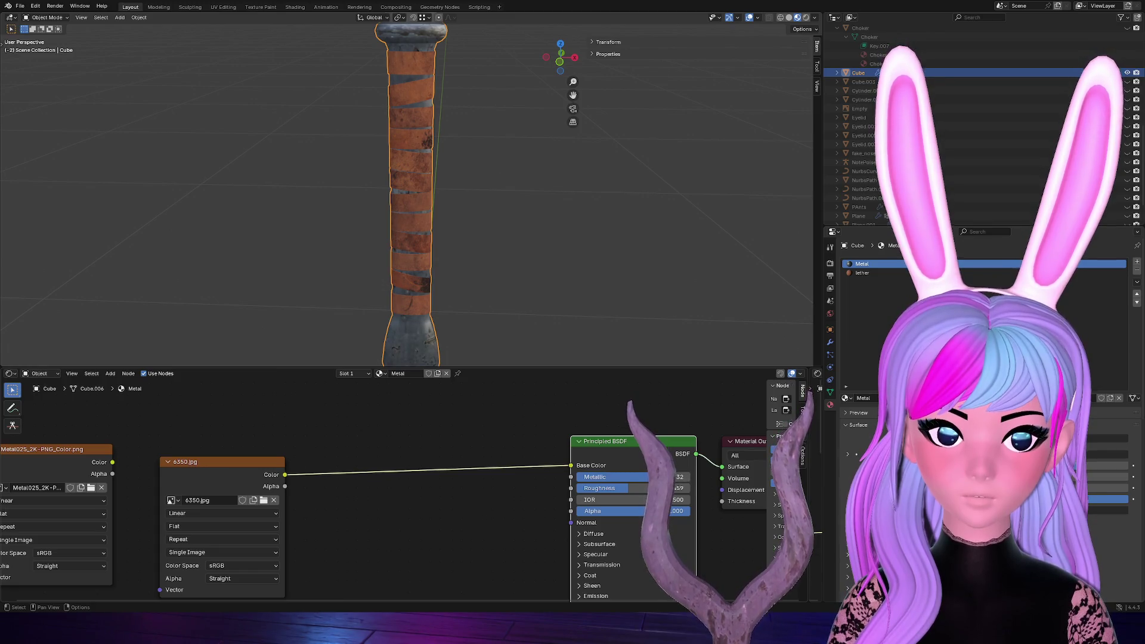
click(848, 413)
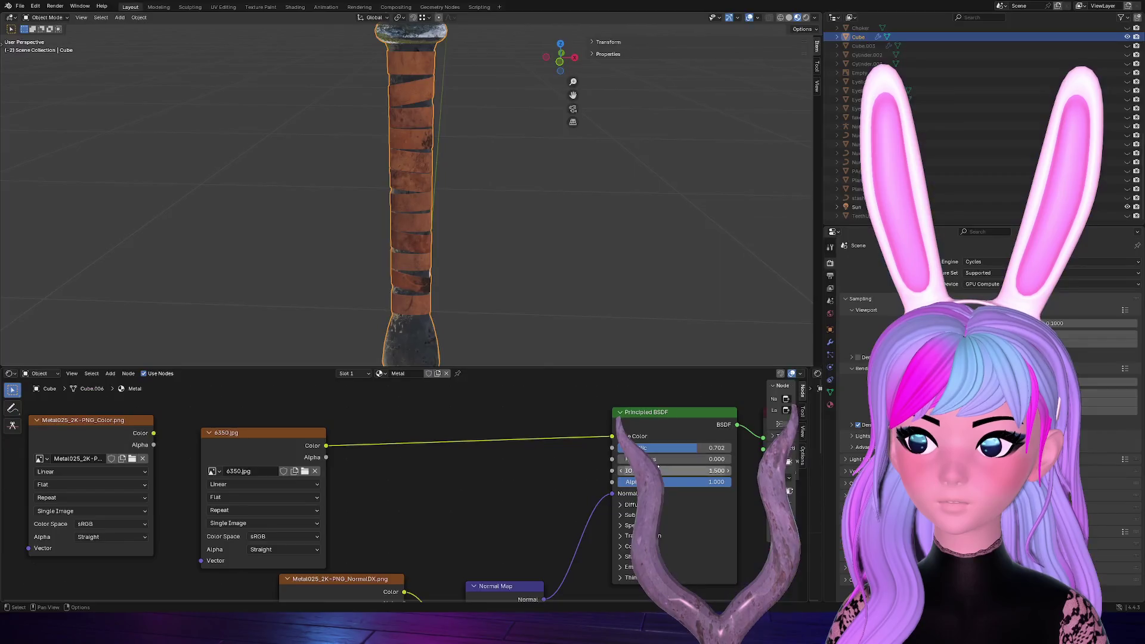
Enter a Principled BSDF value of 0.4 and bring back the material preview sphere
click(666, 459)
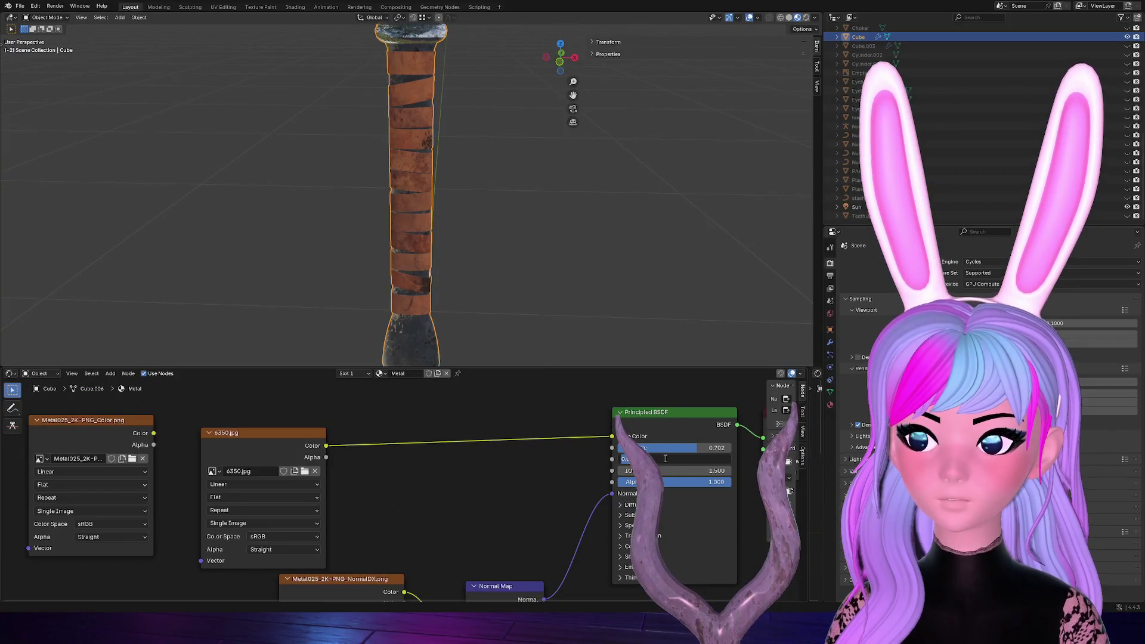
text(0.4)
key(Return)
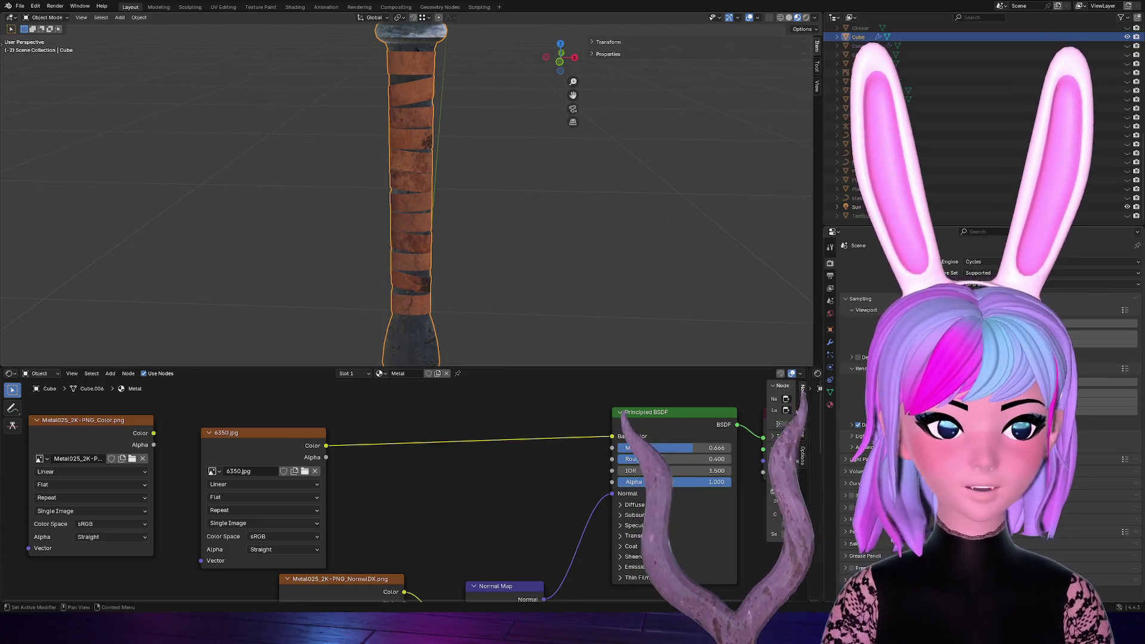
click(830, 405)
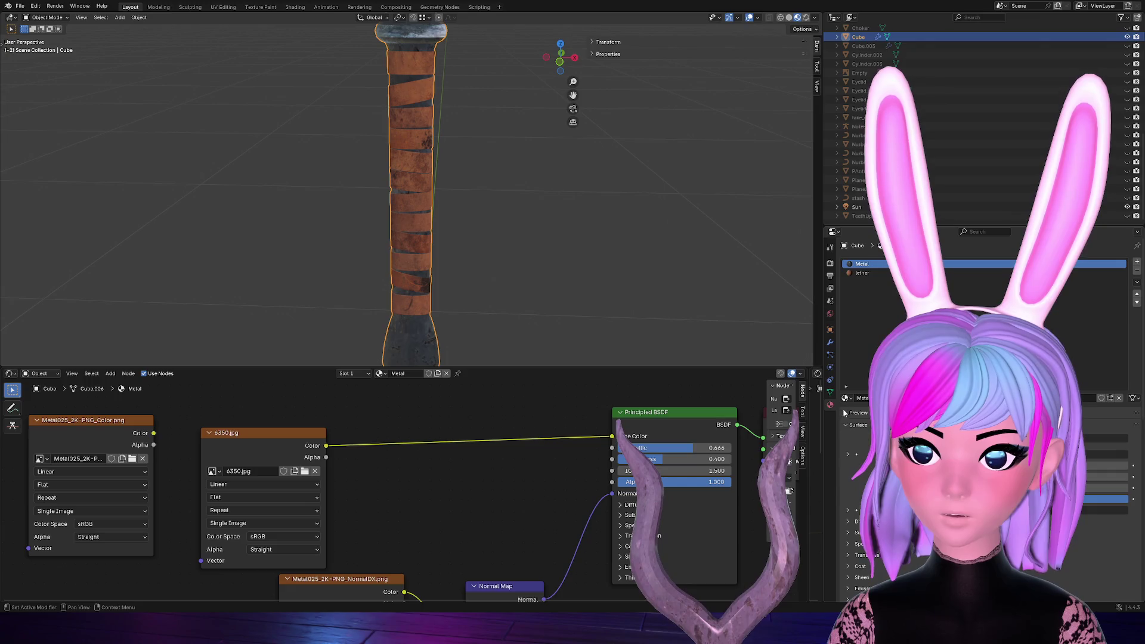
click(845, 413)
click(838, 28)
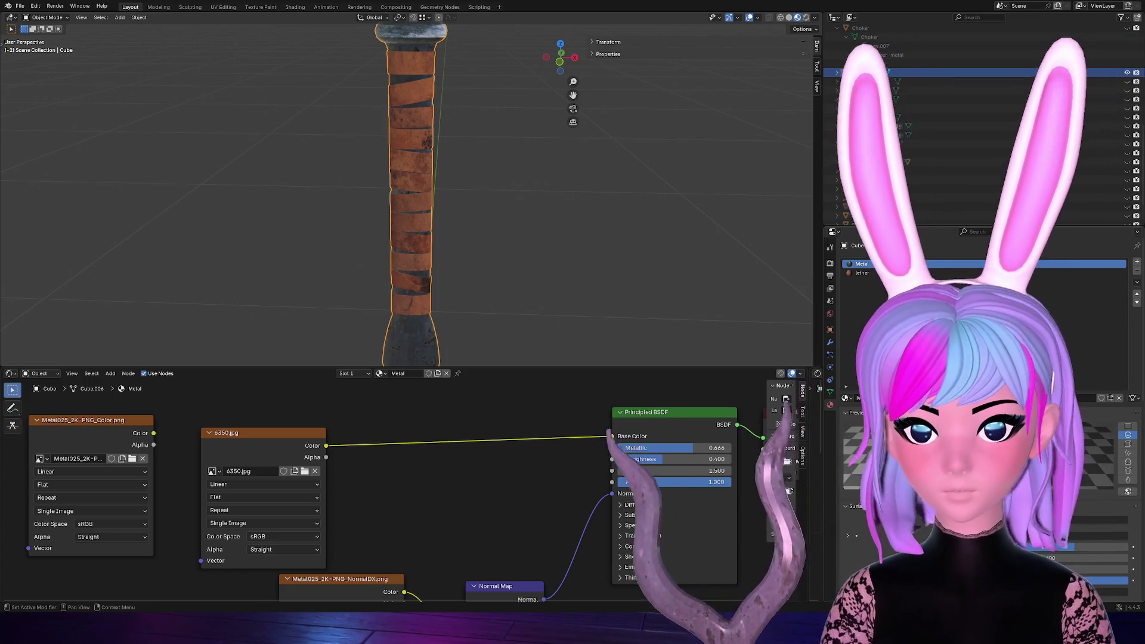
Pan to the Principled BSDF node and ease Metallic down to about 0.661
scroll(514, 503, down, 2)
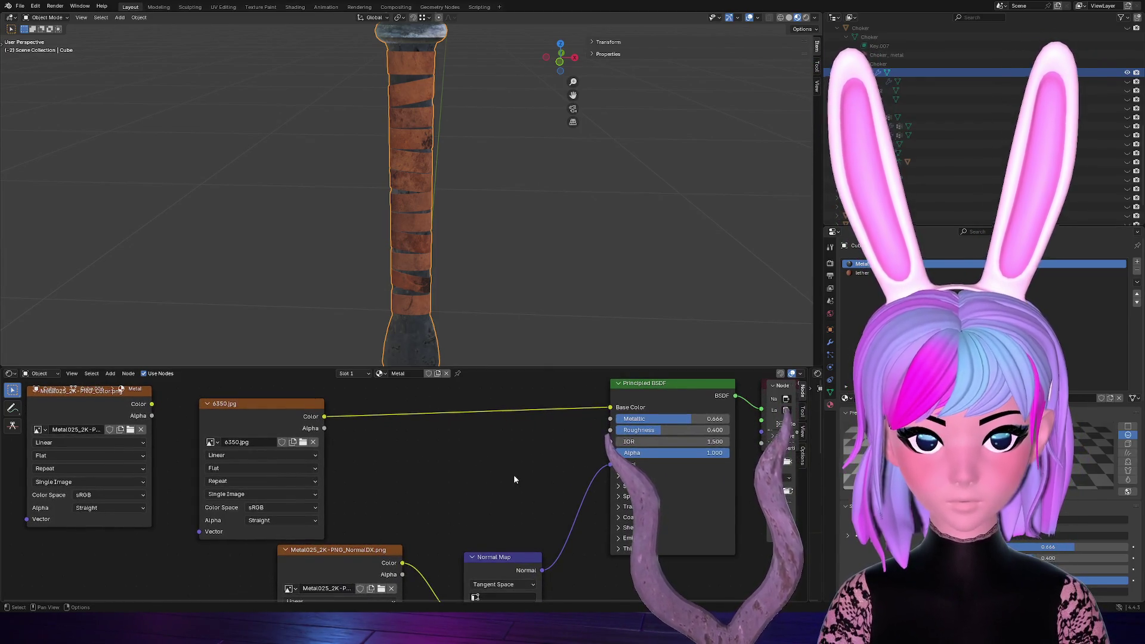
scroll(515, 476, down, 1)
scroll(517, 472, down, 3)
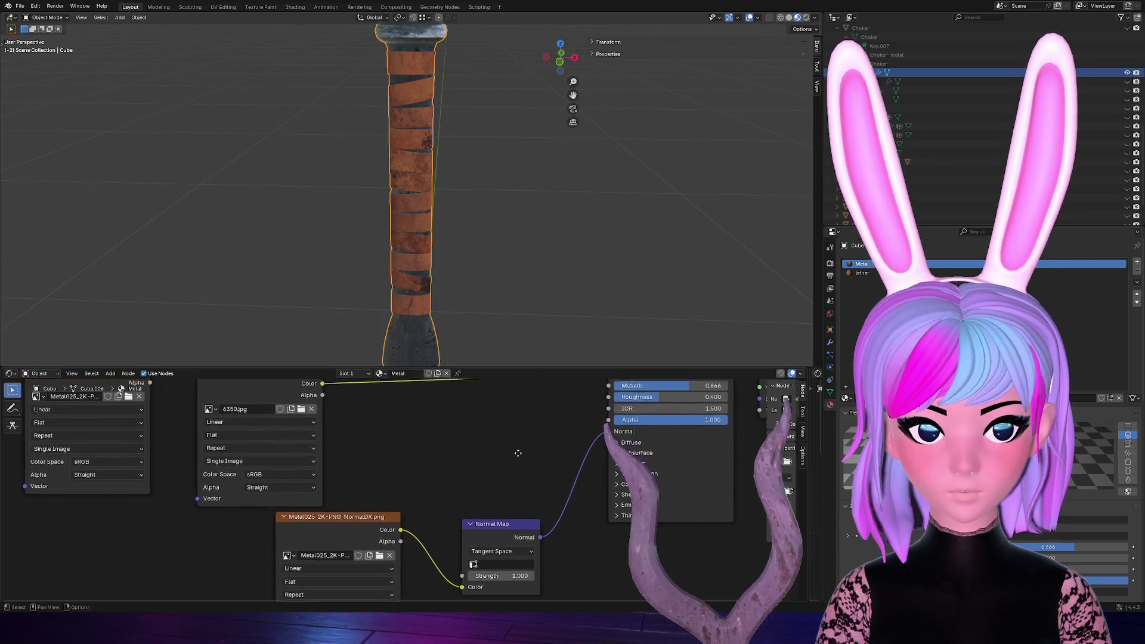
drag(518, 434, 534, 514)
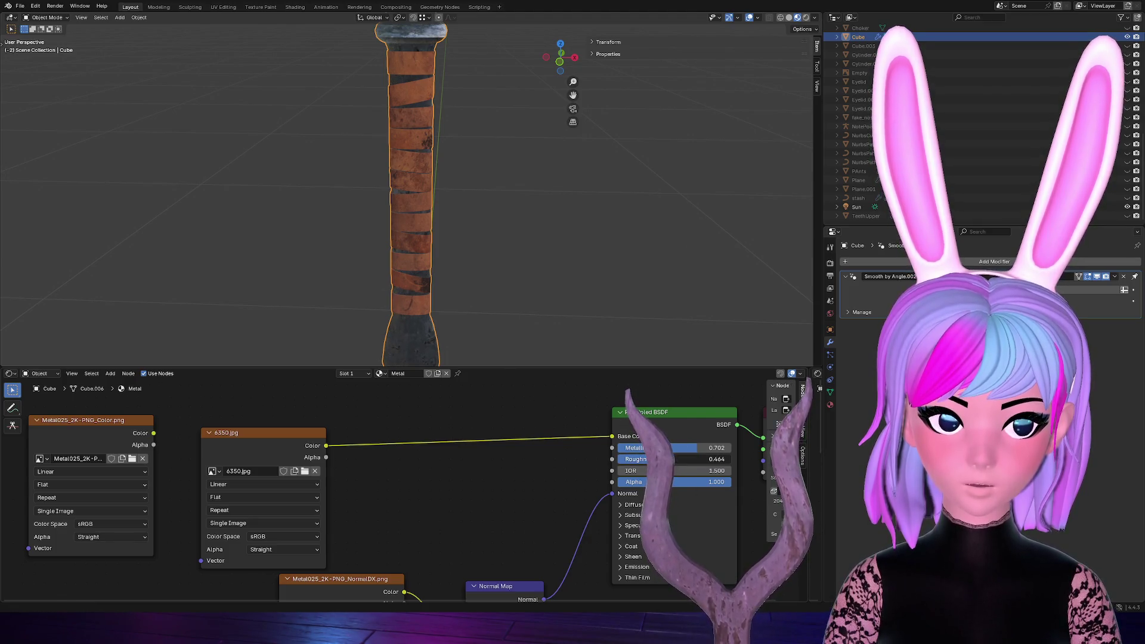
drag(701, 447, 696, 448)
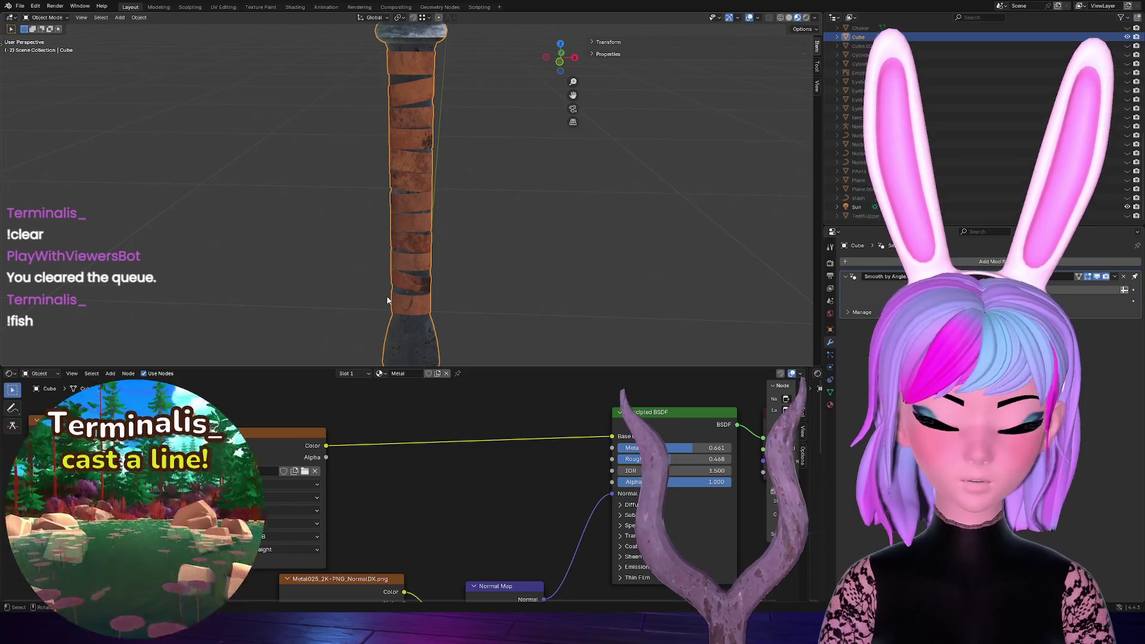
key(grave)
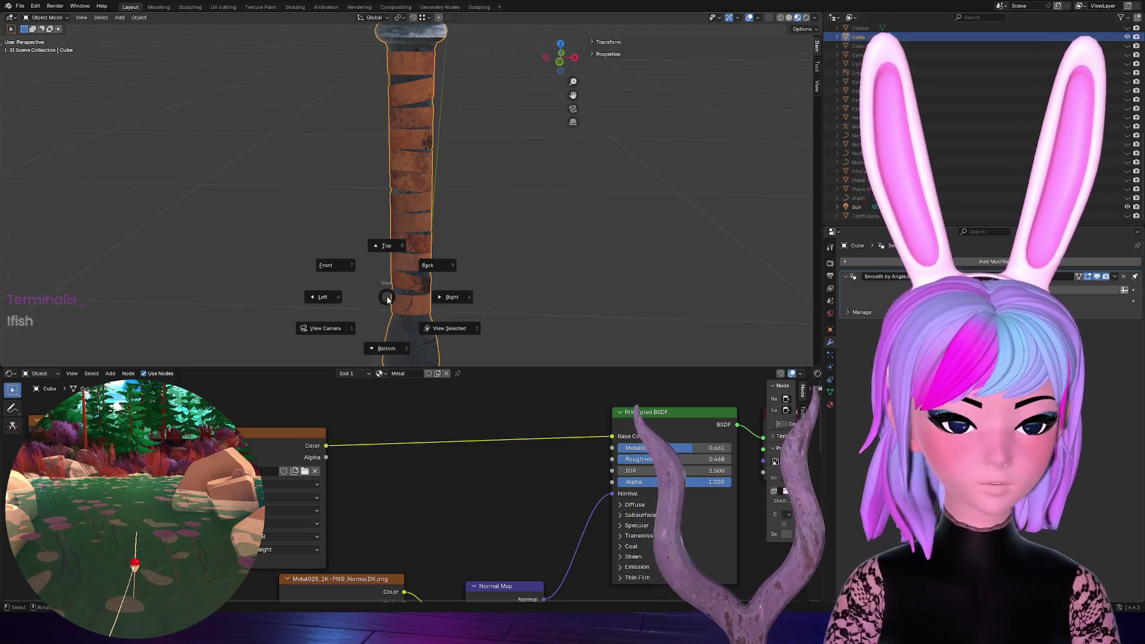
Show the Cube's Metal and leather material slots and open the copy/paste material menu
key(Escape)
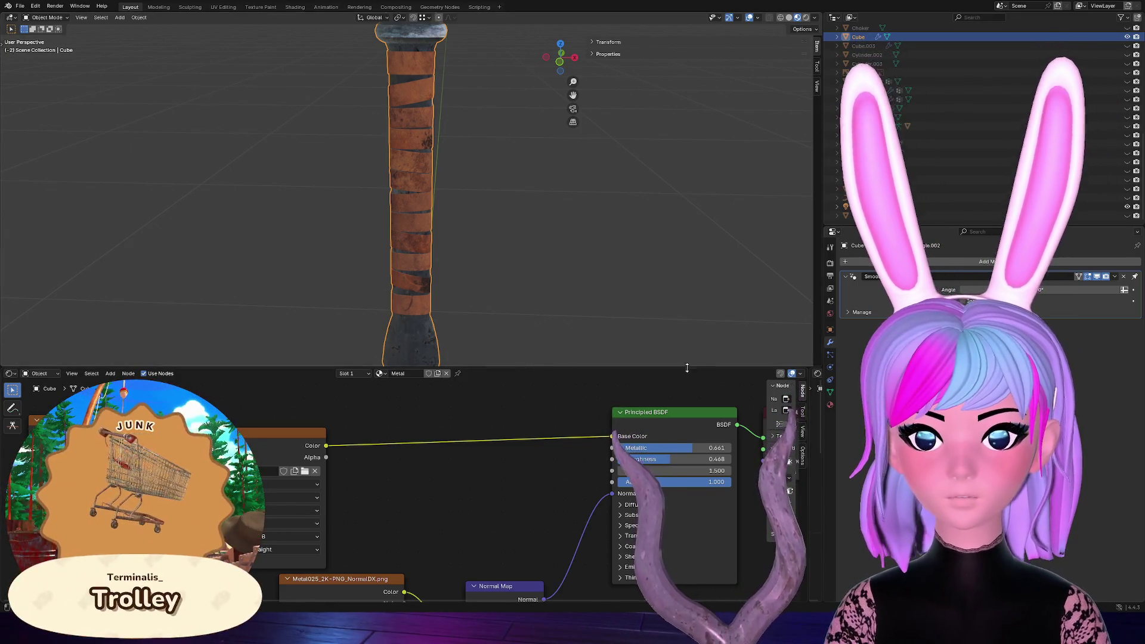
click(830, 405)
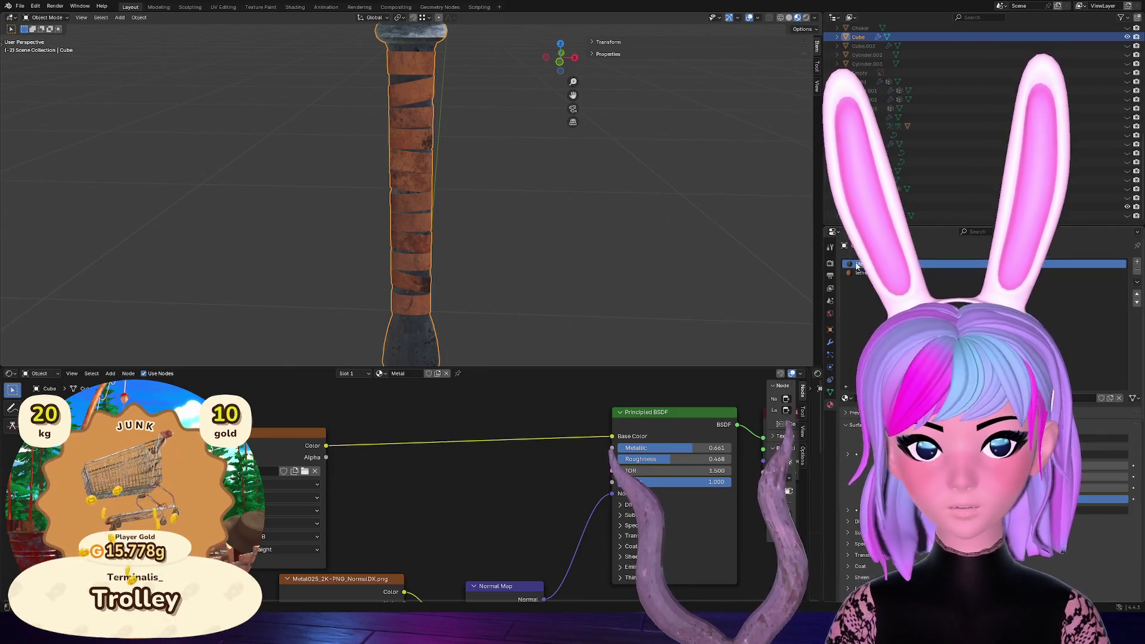
click(1135, 400)
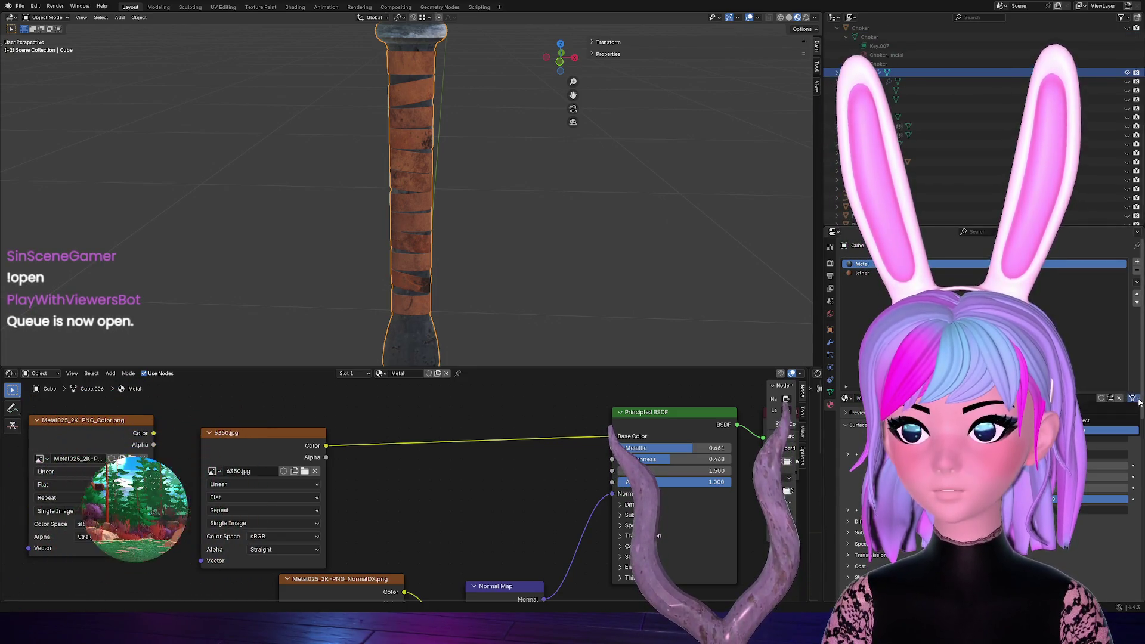
click(1139, 403)
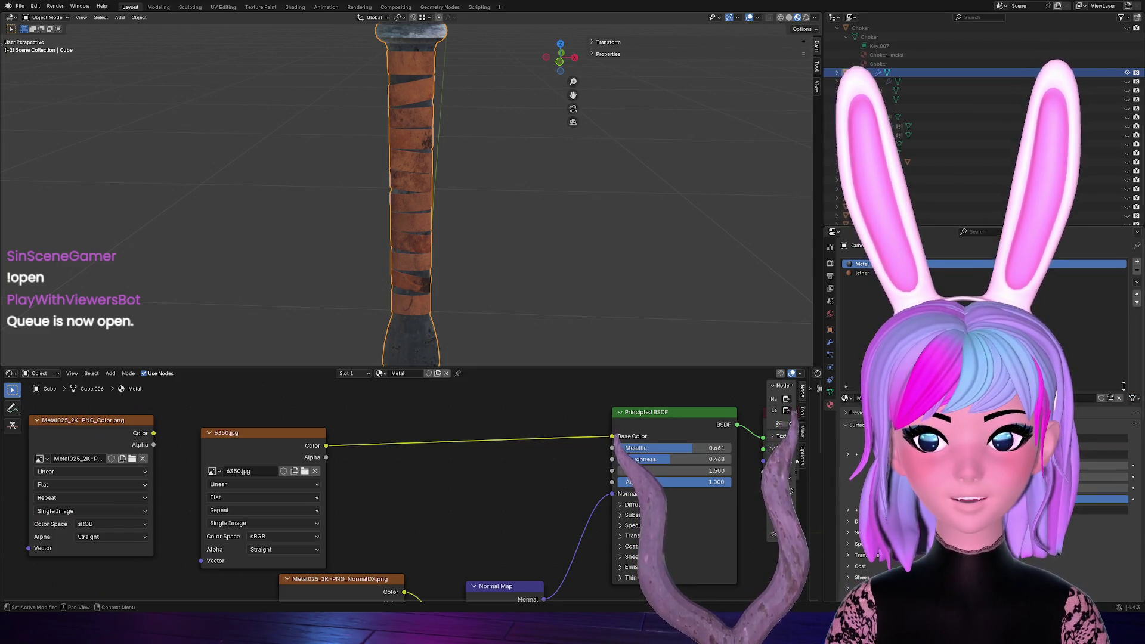
click(1138, 283)
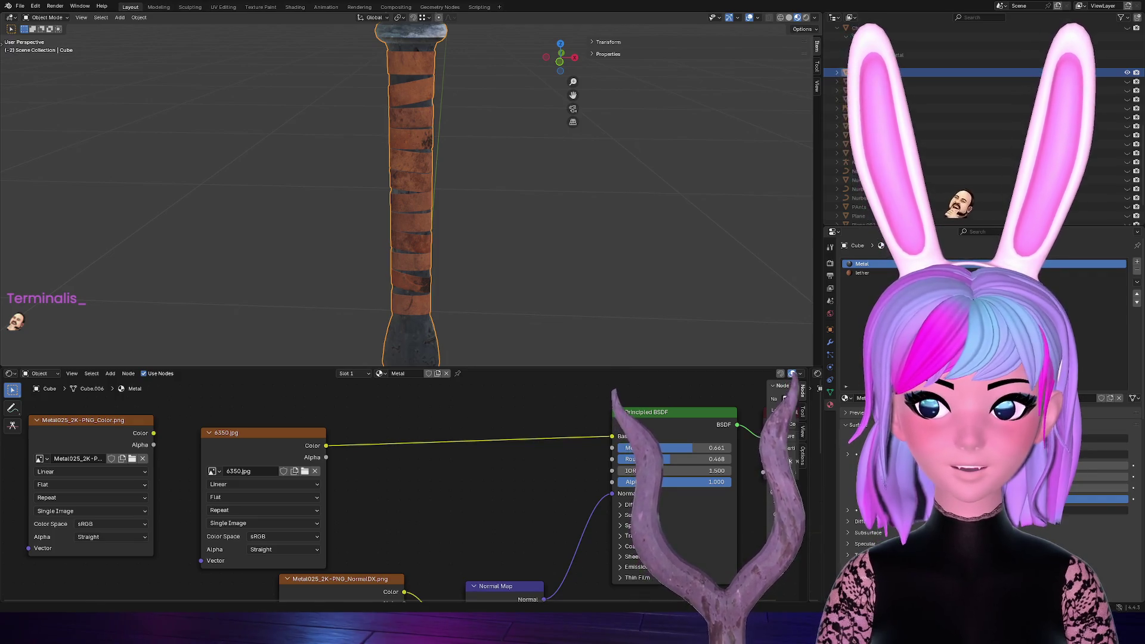
Enlarge the 3D Viewport over the Shader Editor so the full leather-wrapped staff is visible
drag(296, 367, 309, 592)
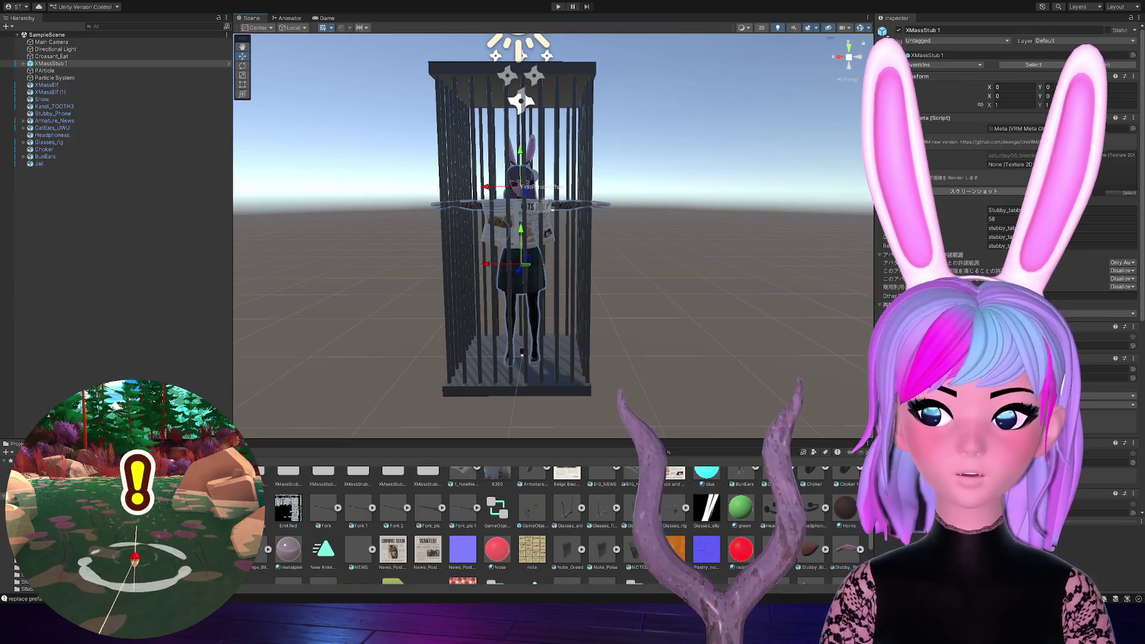
Select the Jail cage surrounding the XMassStub 1 avatar in SampleScene
click(444, 269)
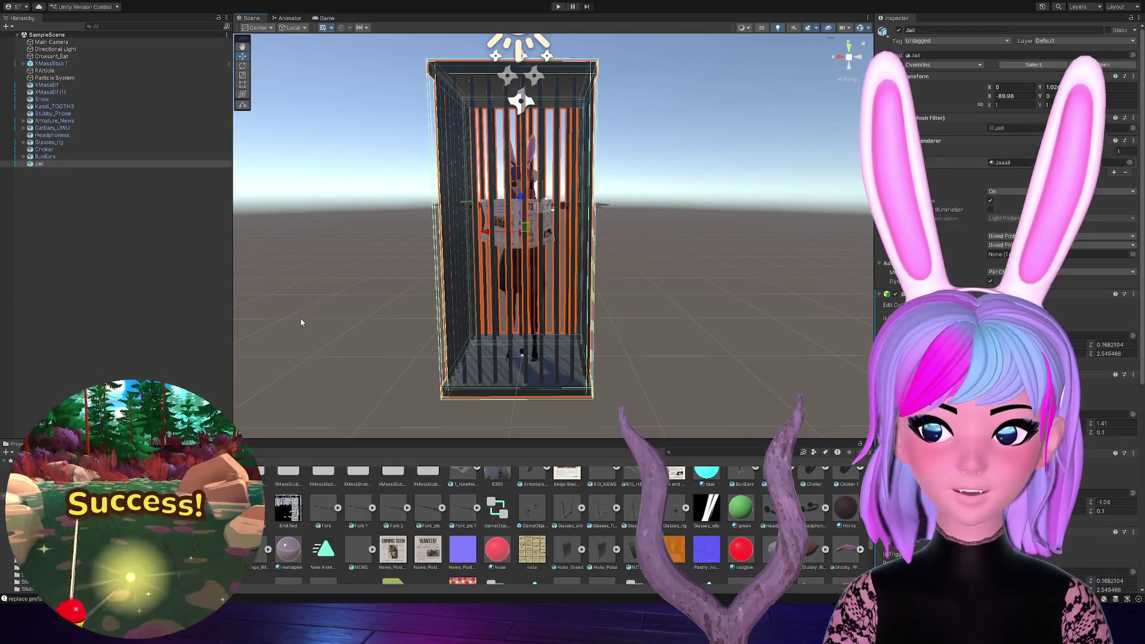
Delete the Jail cage from around the avatar
click(301, 322)
scroll(304, 325, up, 3)
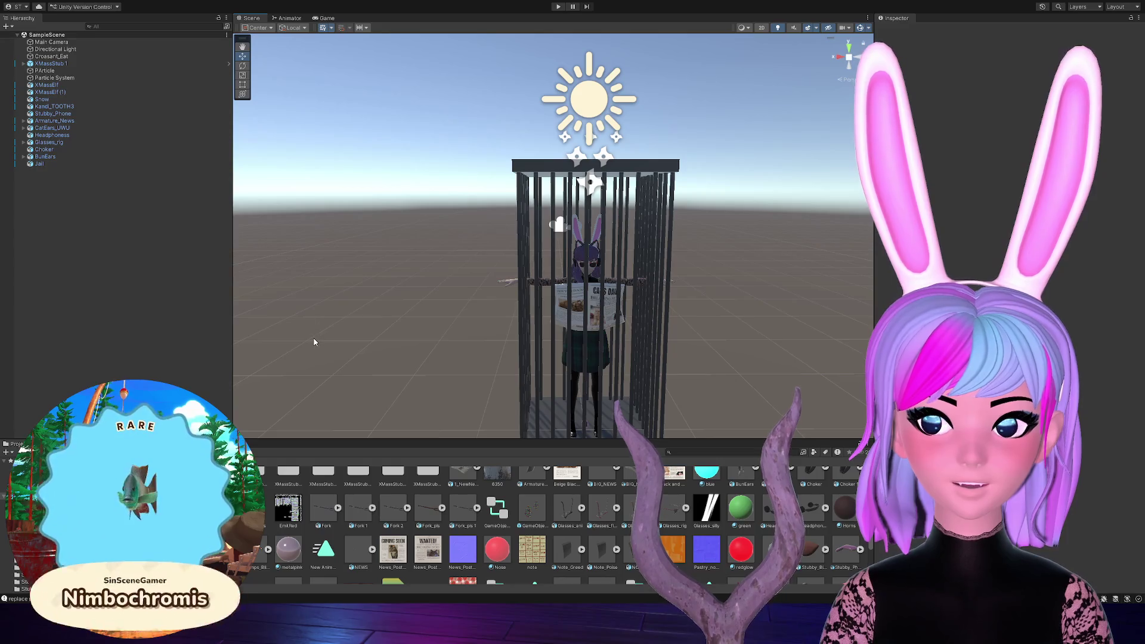
scroll(315, 342, up, 2)
click(498, 172)
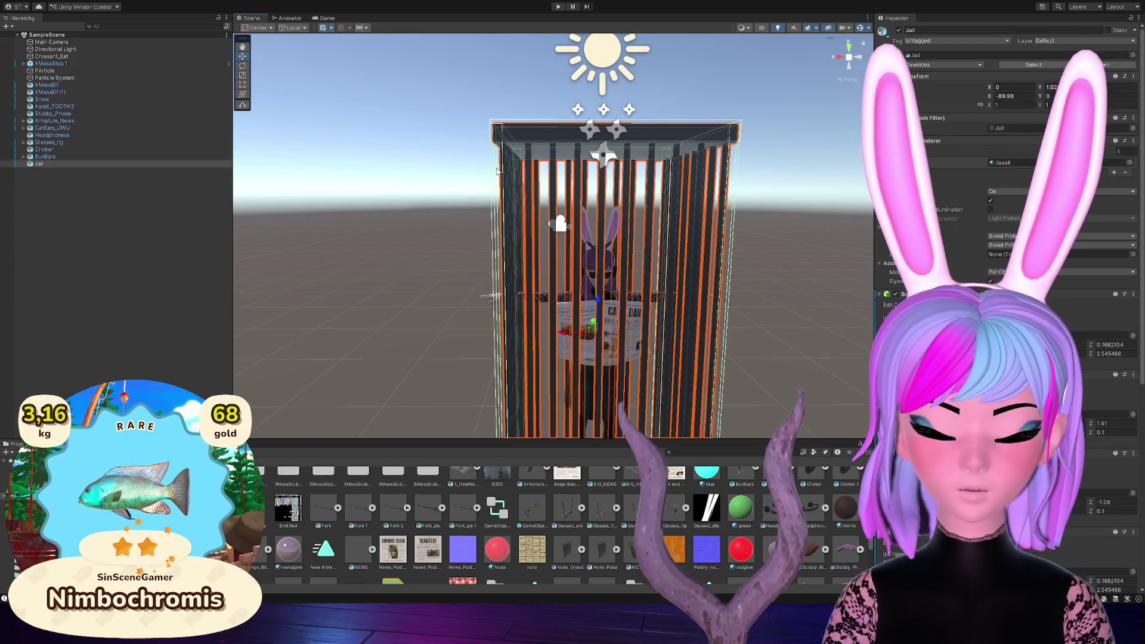
key(Delete)
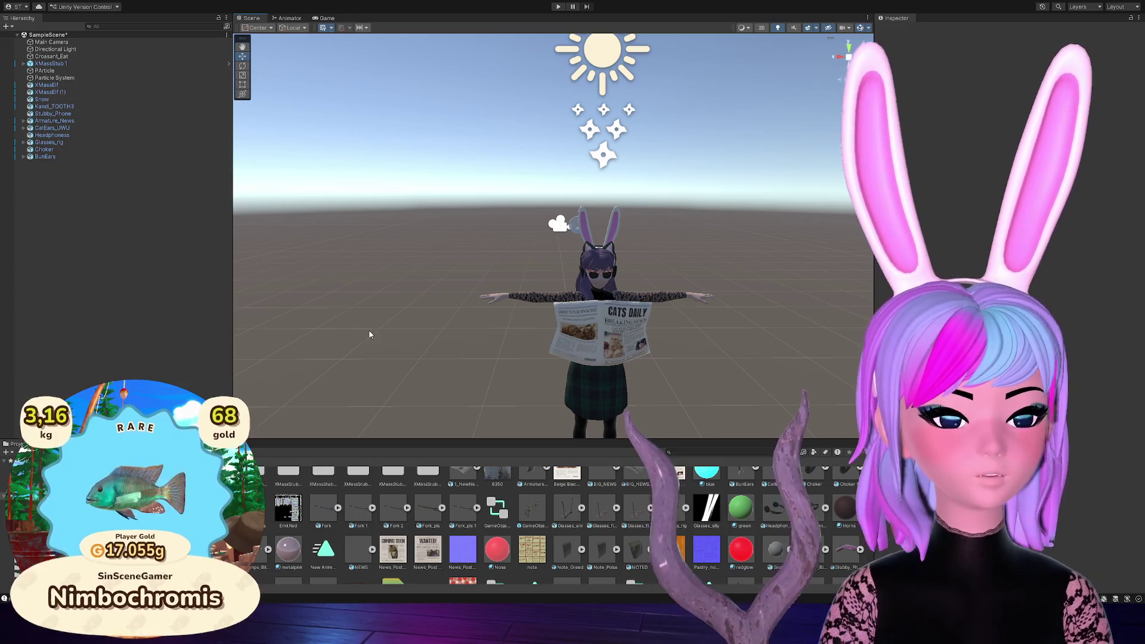
Reframe the Scene view on the avatar and focus the project's Assets folder
drag(450, 378, 394, 313)
scroll(403, 556, down, 3)
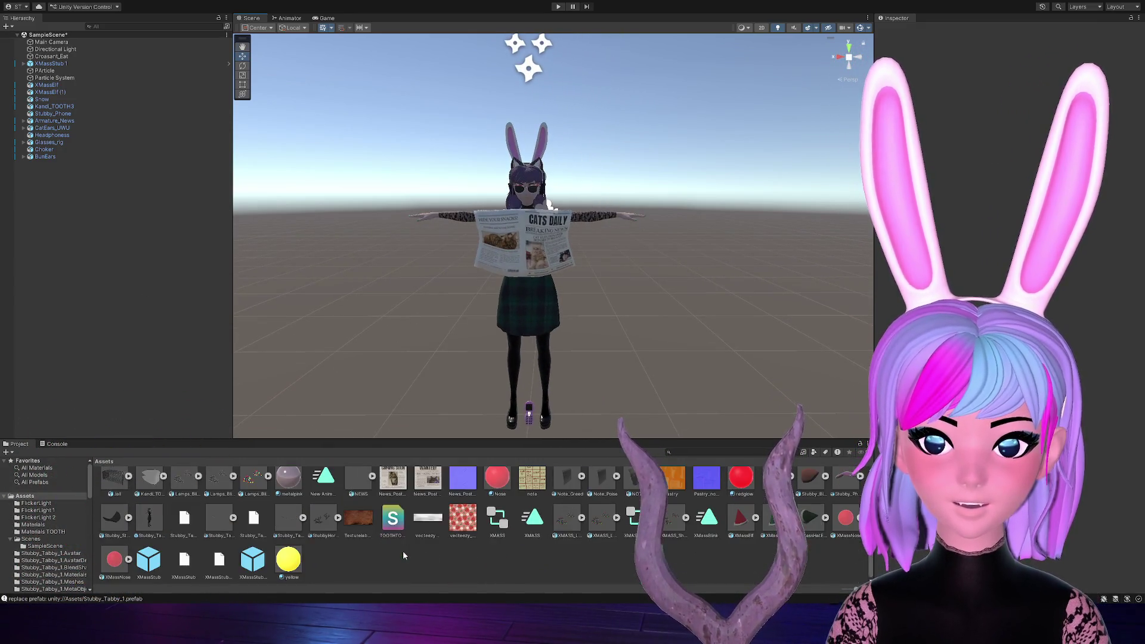
click(352, 562)
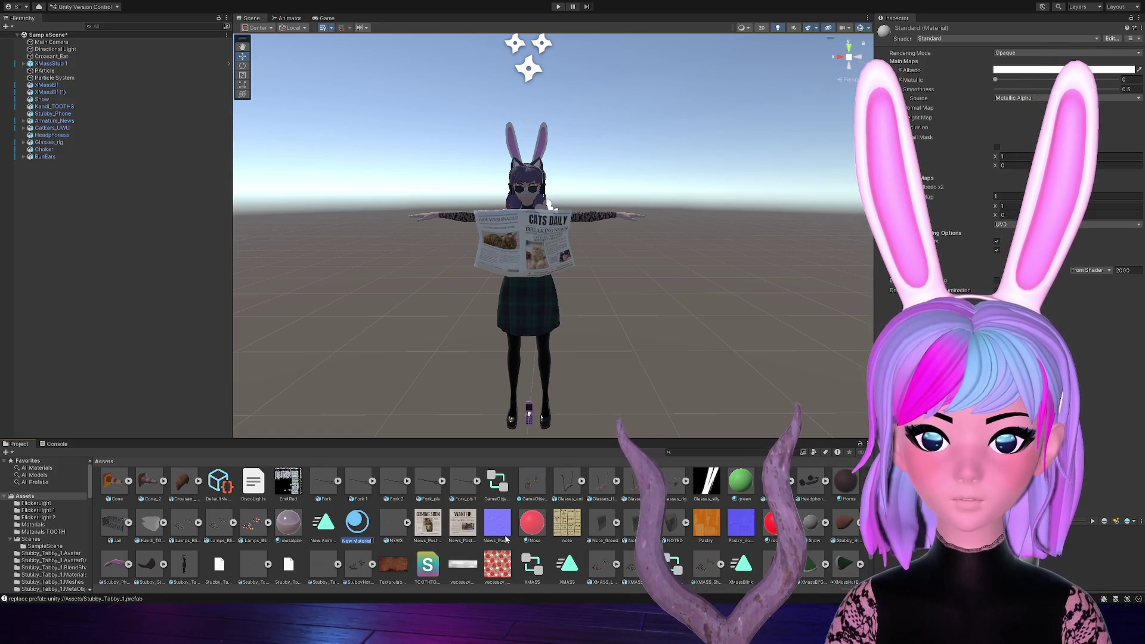
Rename the New Material asset to Metal_bleh
key(Return)
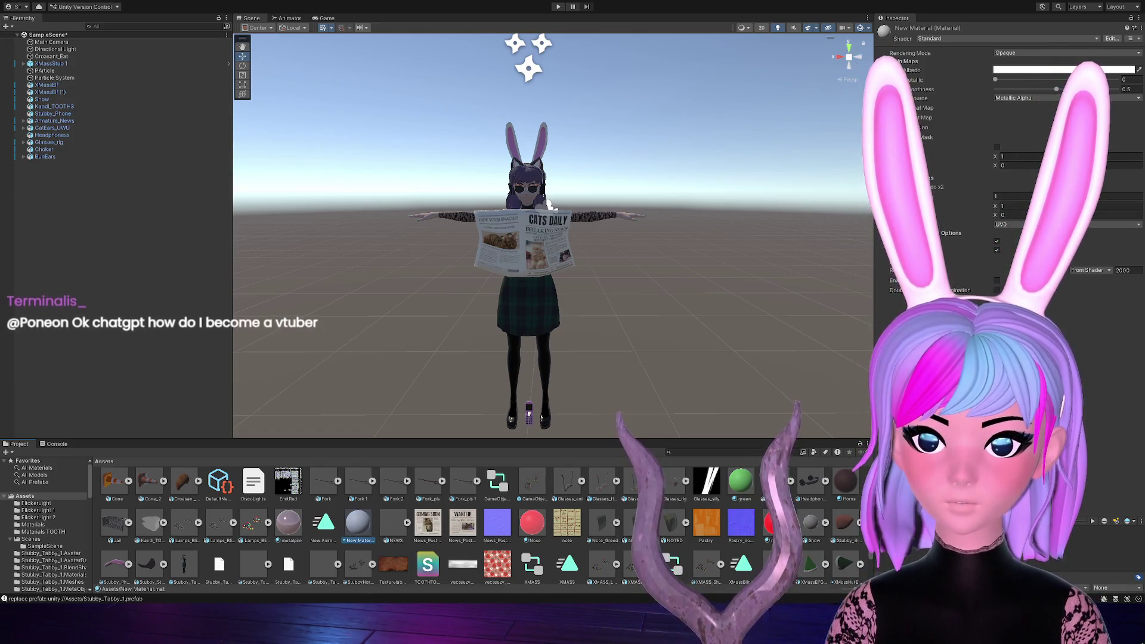
scroll(360, 484, down, 2)
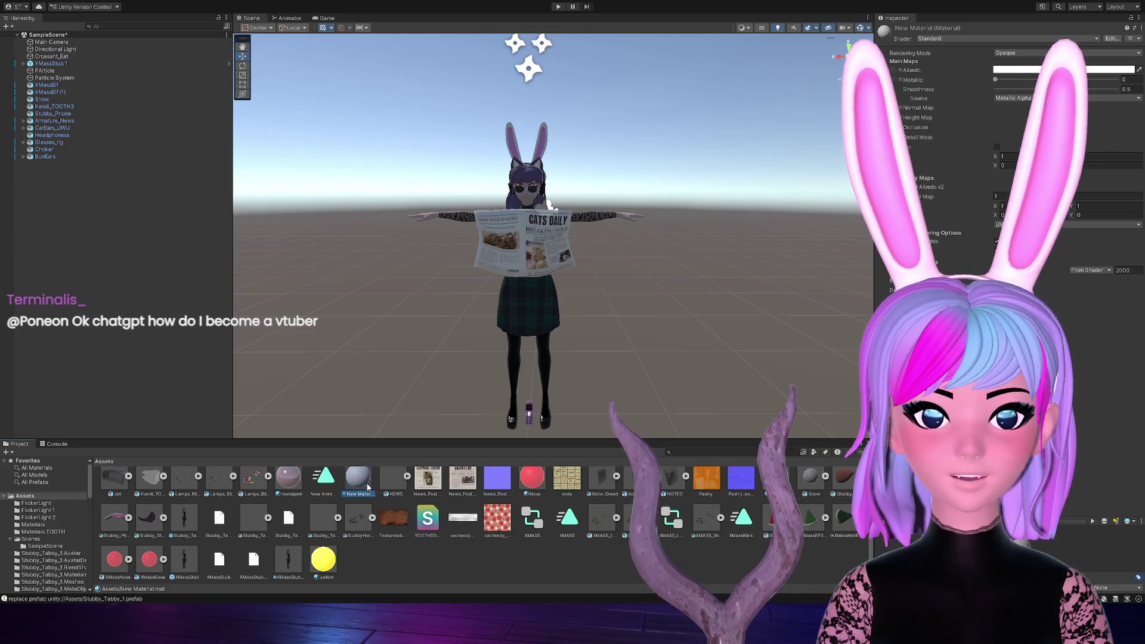
click(368, 488)
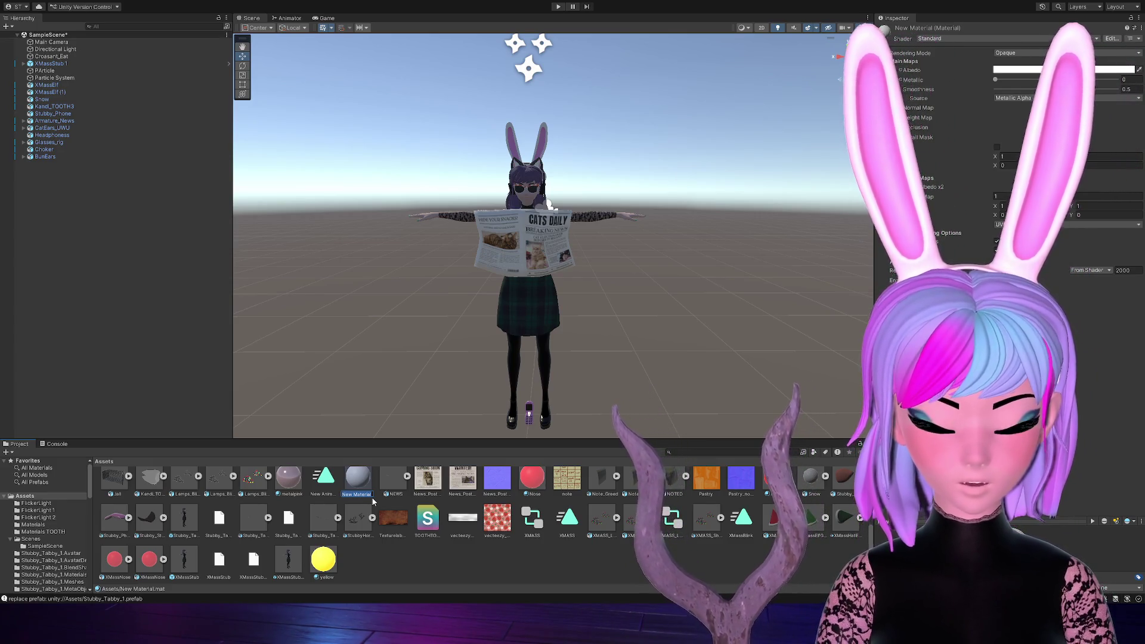
text(Metal_bleh)
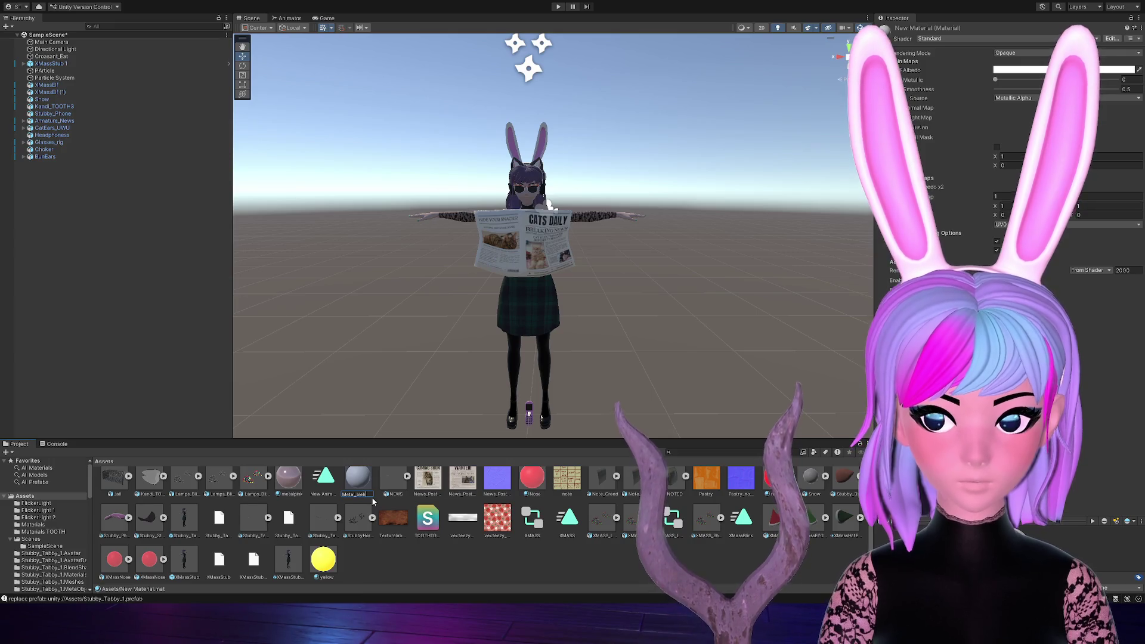
key(Return)
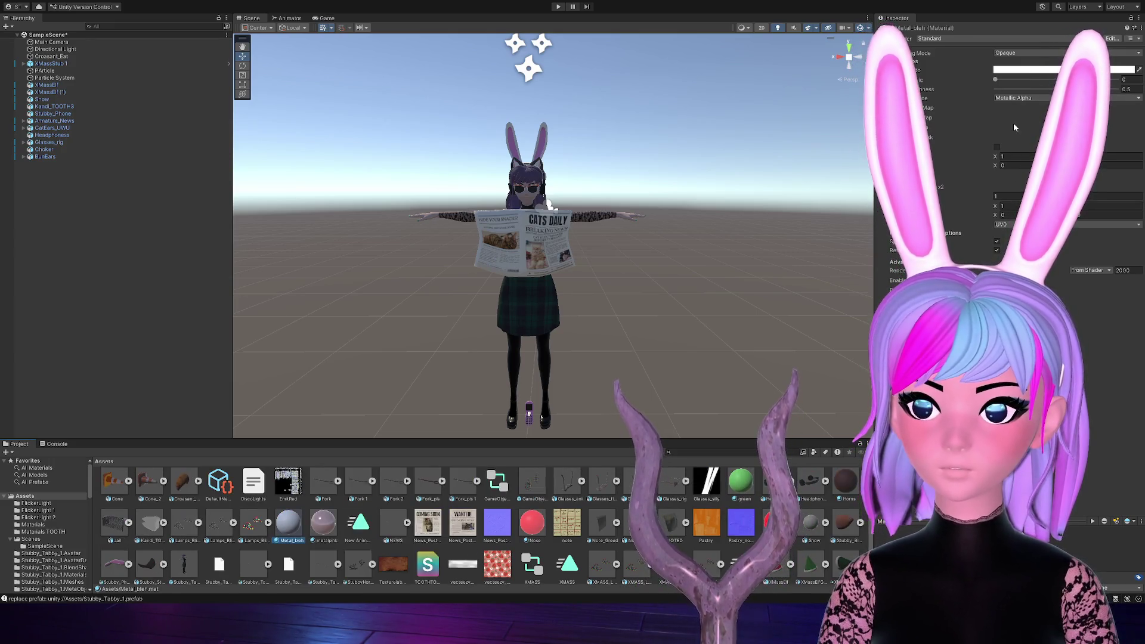
Make Metal_bleh strongly metallic (about 0.856) and bring up its albedo setting
drag(1041, 79, 1096, 78)
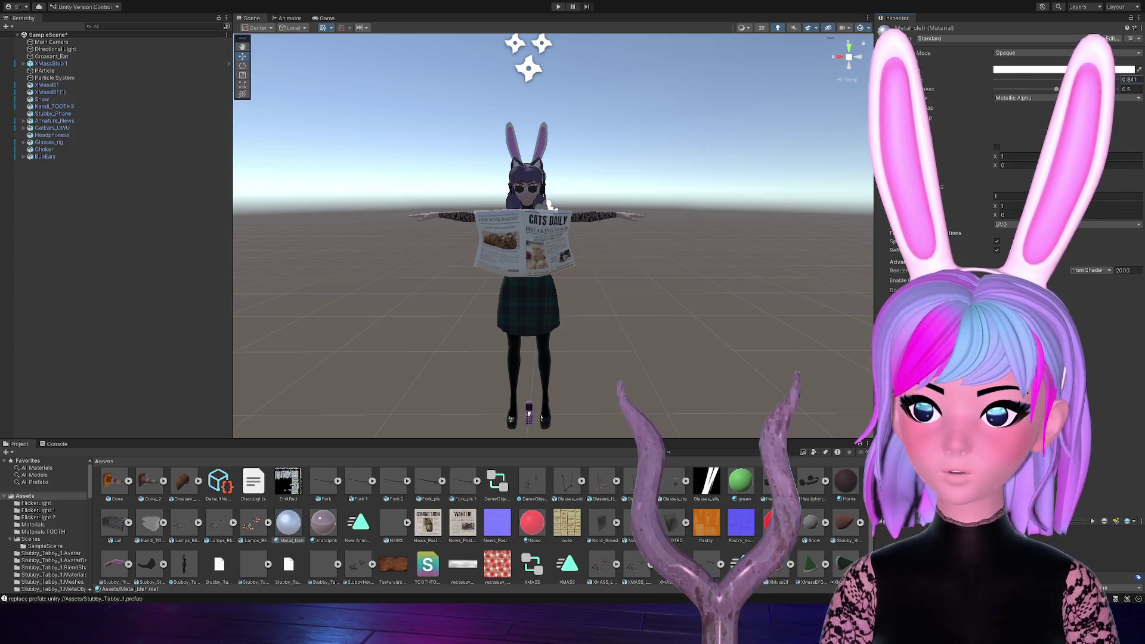
drag(1095, 79, 1096, 79)
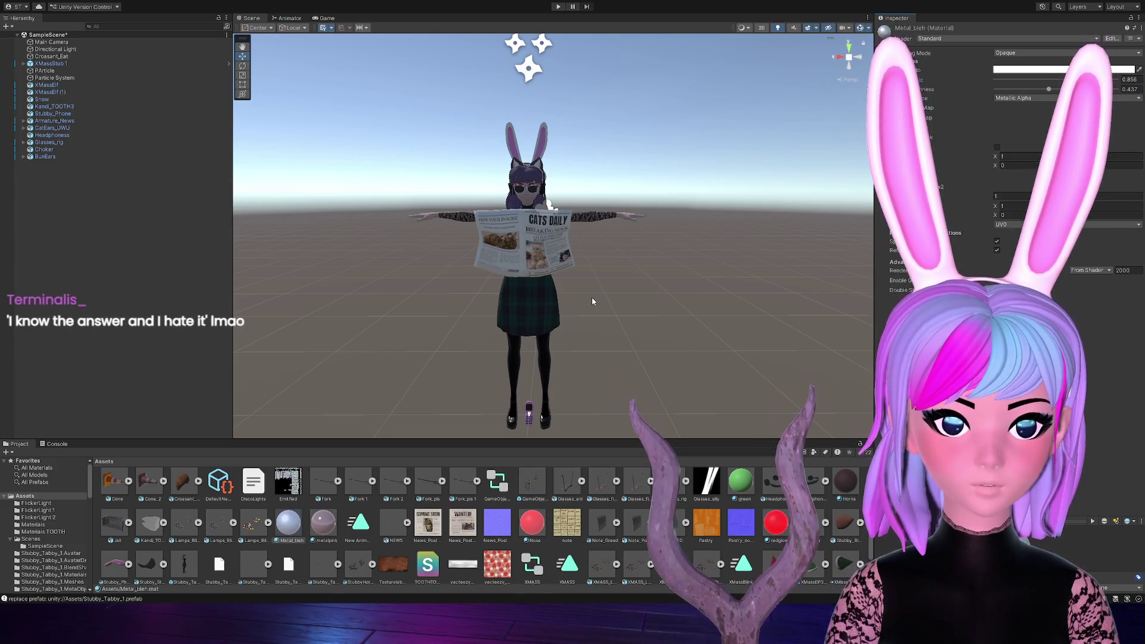
click(295, 531)
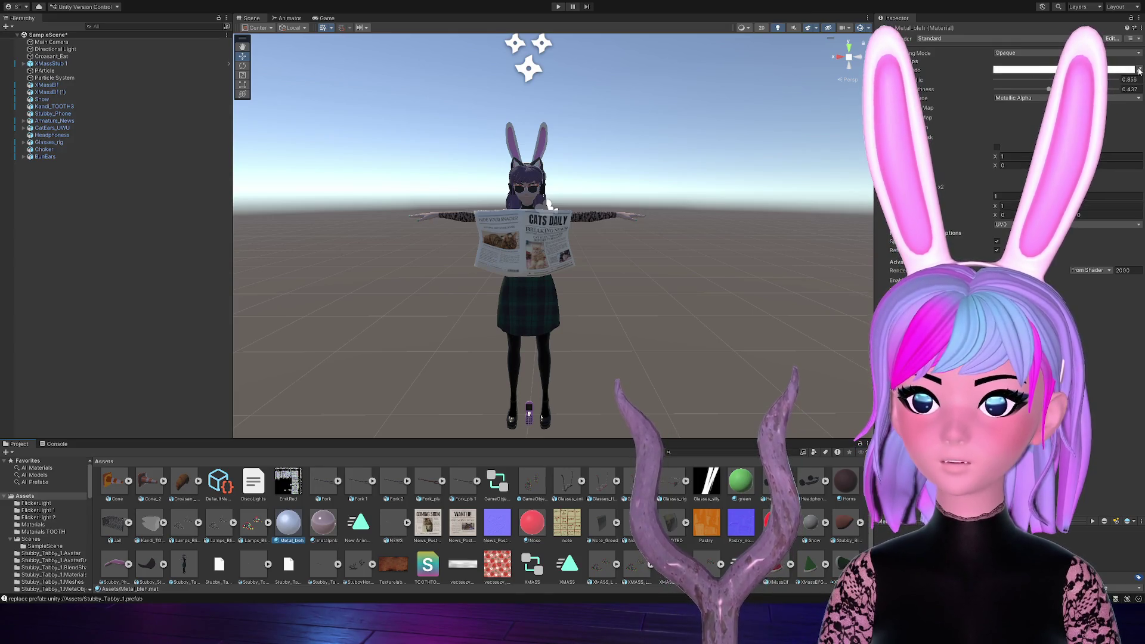
click(895, 72)
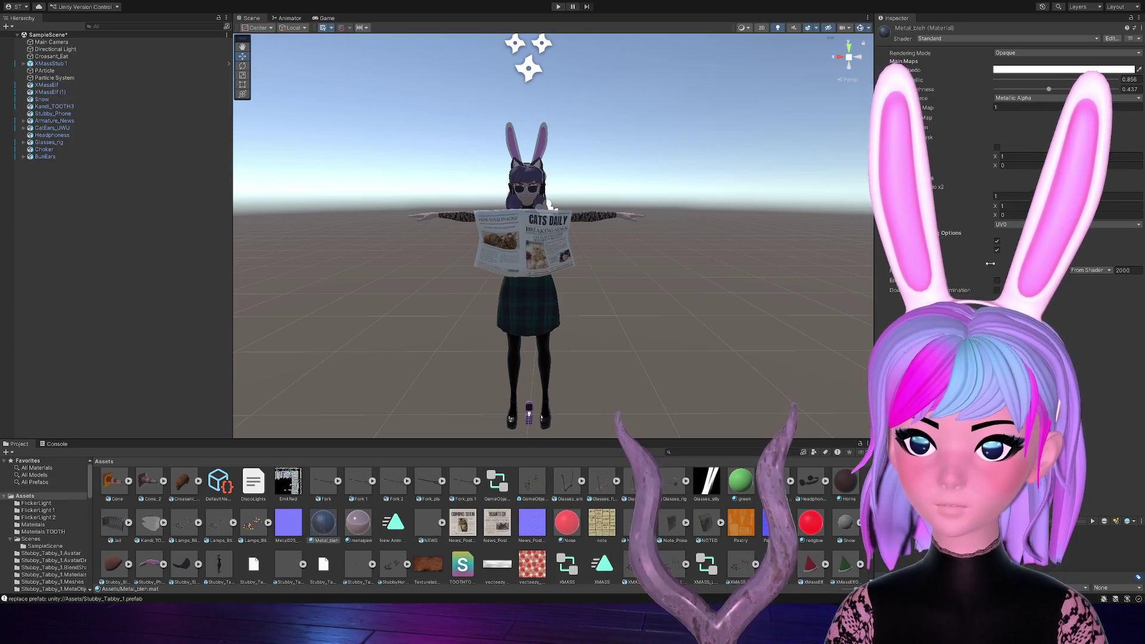
Set Metal_bleh's Normal Map strength to 1.2 and push Metallic slightly higher
click(1033, 107)
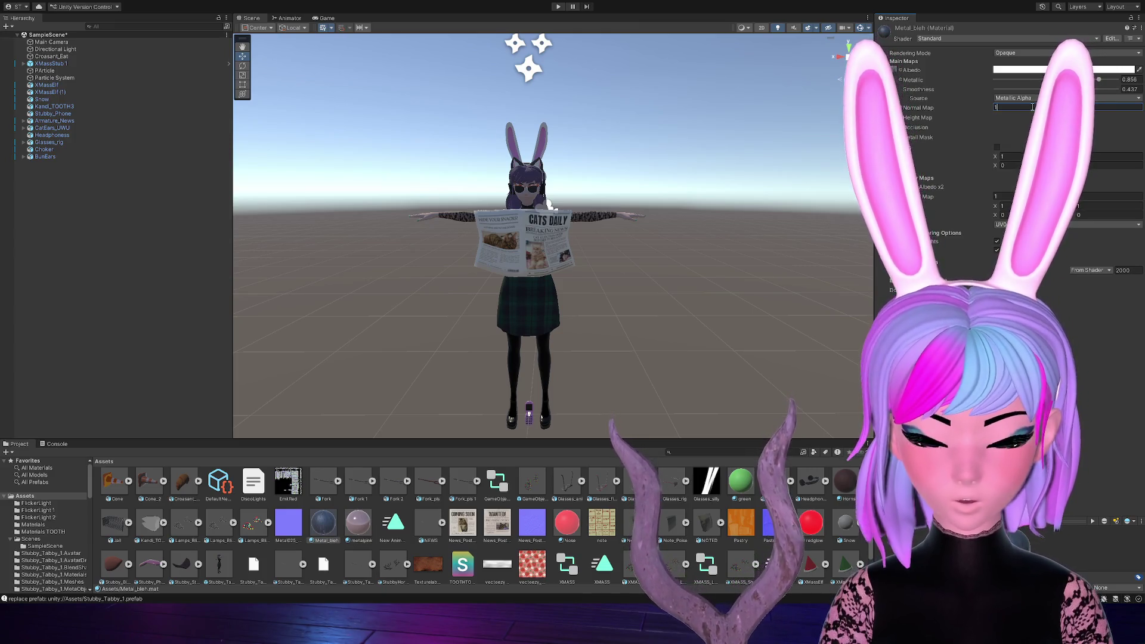
text(1.2)
key(Return)
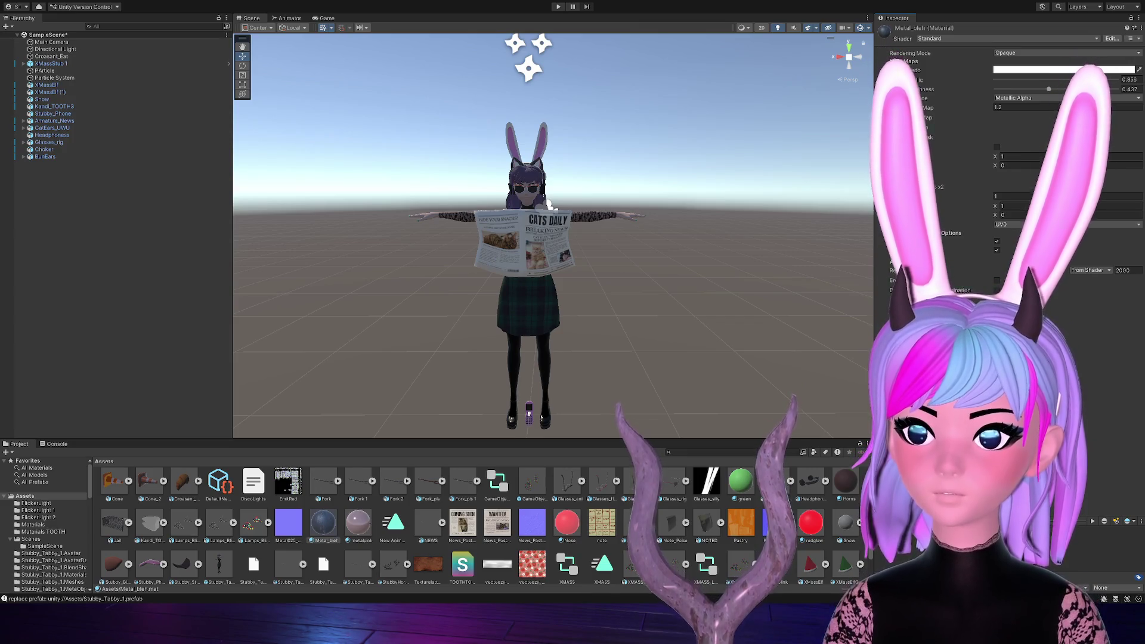
drag(1097, 80, 1106, 80)
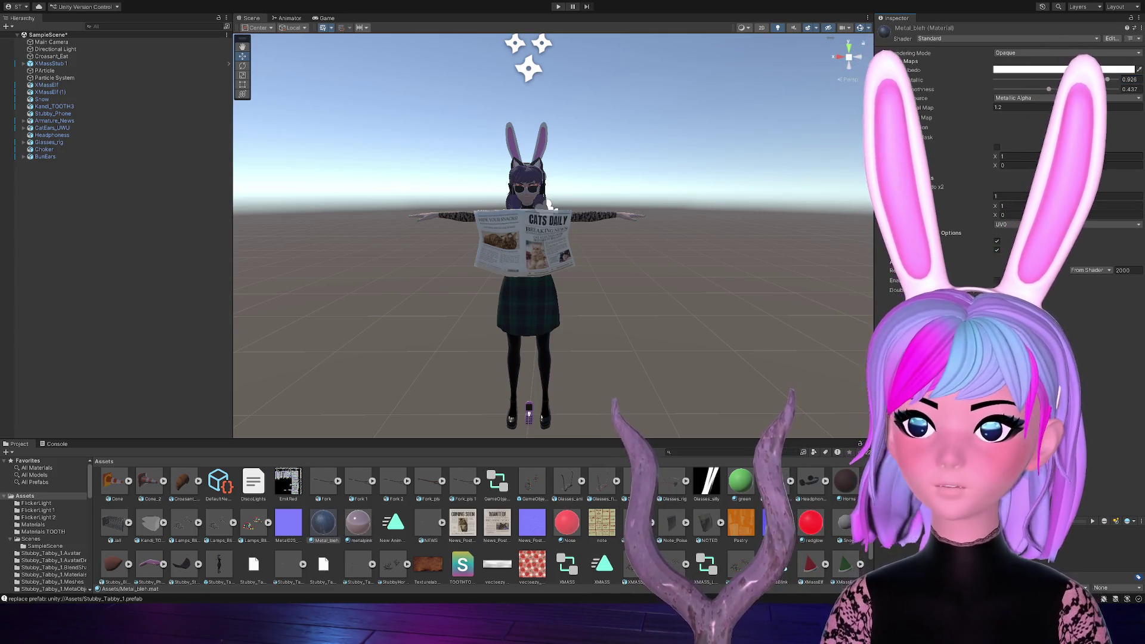
Compare Fork_pls 1, Fork 2 and Fork import settings, then drag Fork into the scene
scroll(378, 510, up, 5)
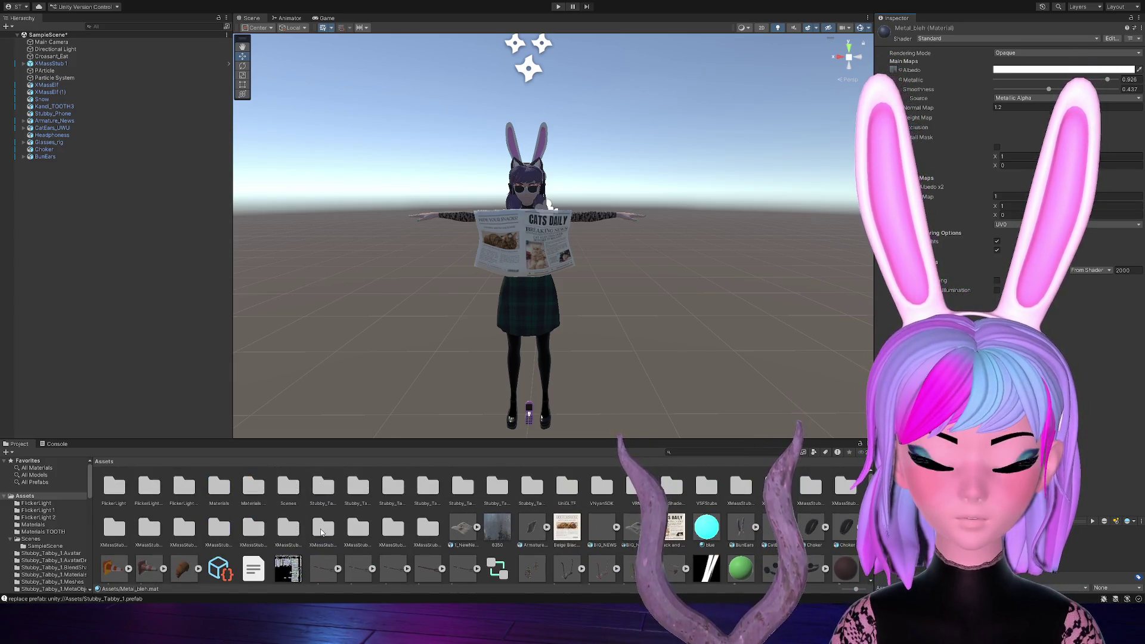
scroll(319, 528, down, 7)
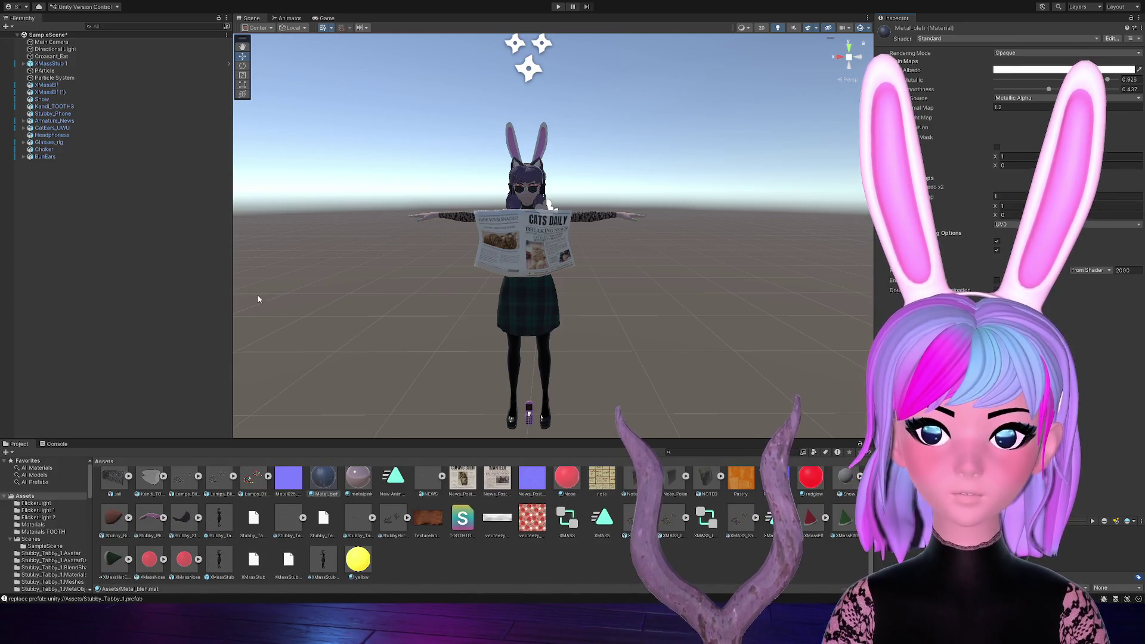
scroll(442, 475, up, 4)
scroll(370, 544, down, 3)
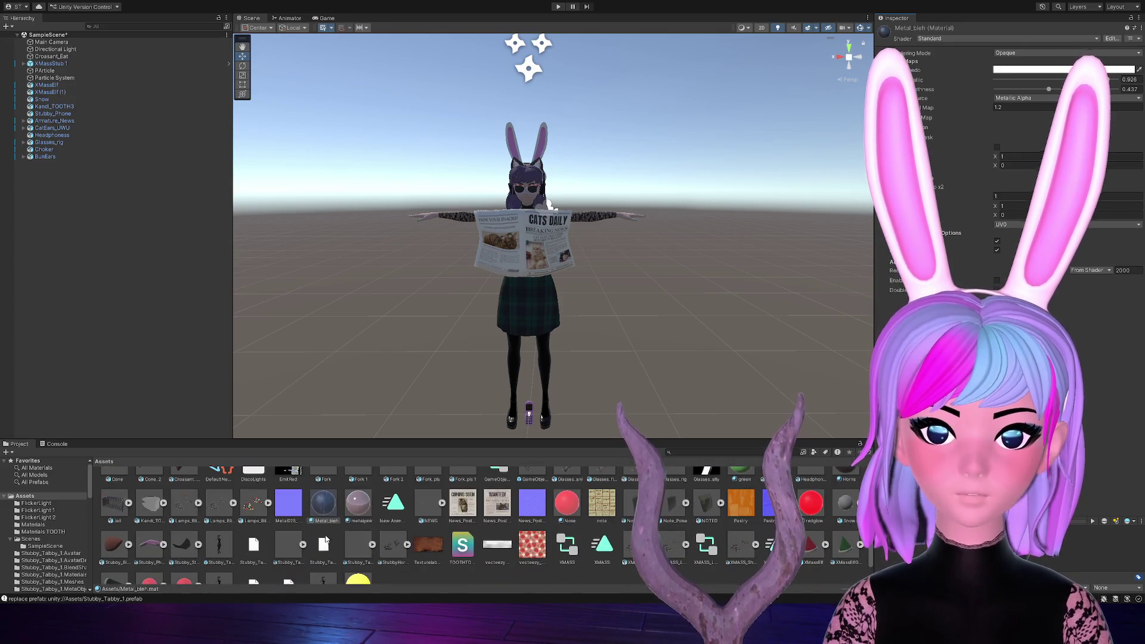
scroll(326, 540, up, 3)
click(456, 573)
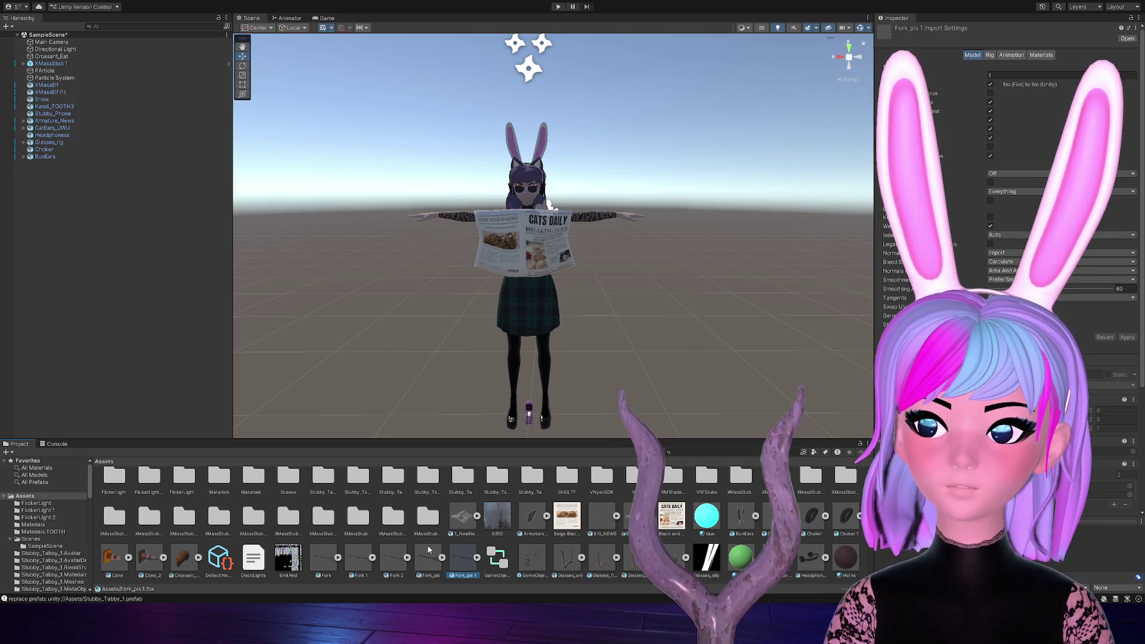
click(395, 561)
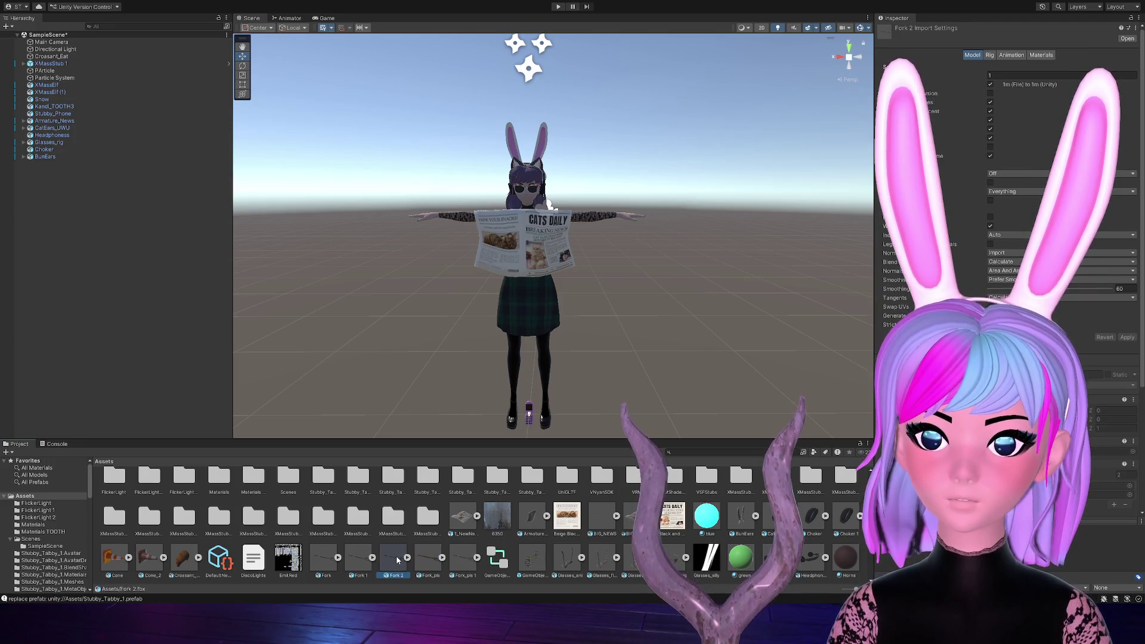
click(323, 561)
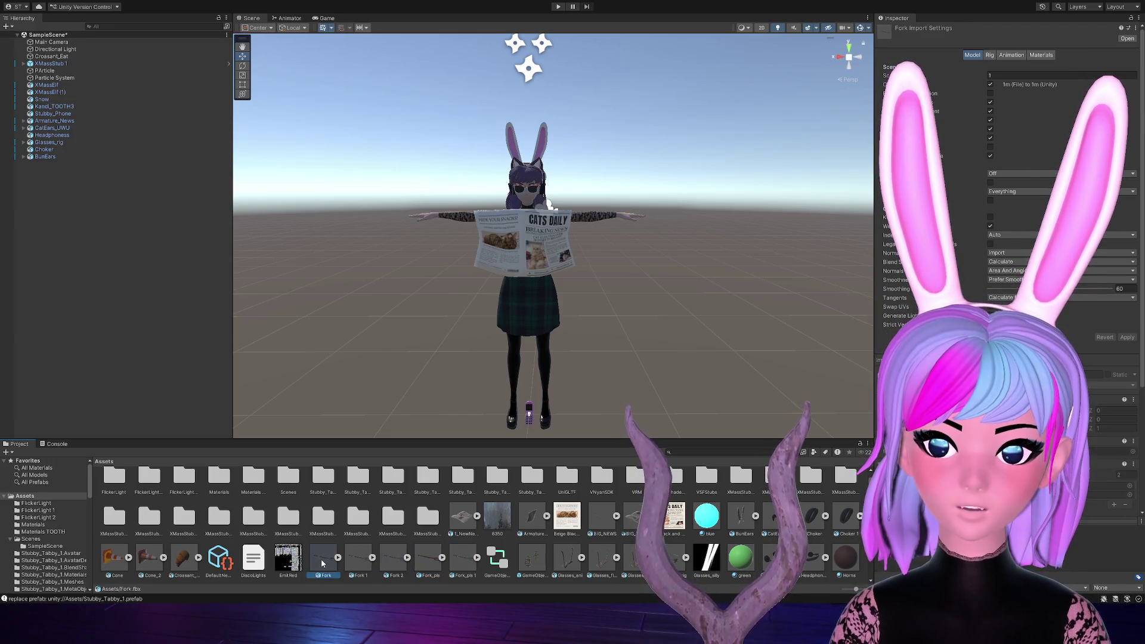
mouse_move(322, 561)
mouse_down()
mouse_move(391, 358)
mouse_move(386, 430)
mouse_up()
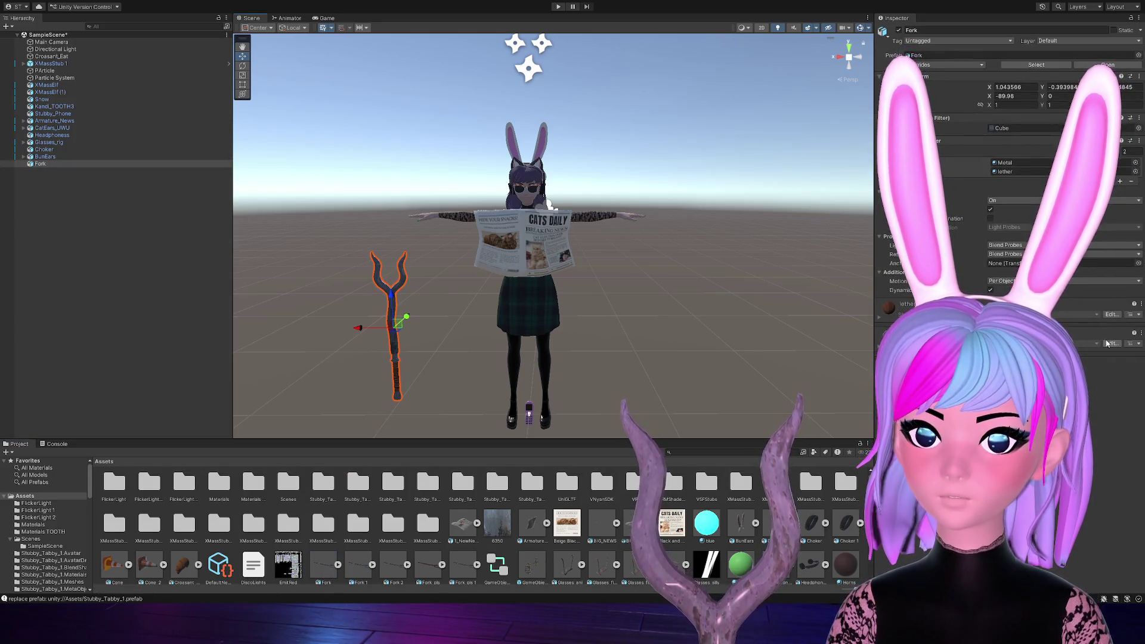
Inspect the fork material's shader and select the Fork staff in the scene
click(1105, 345)
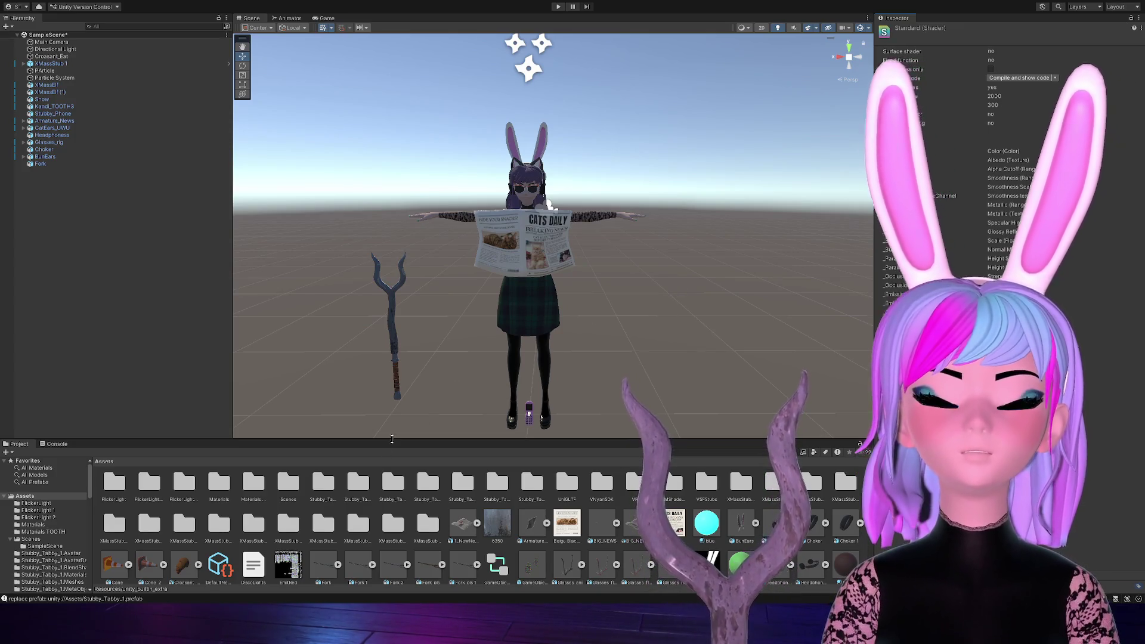
click(398, 304)
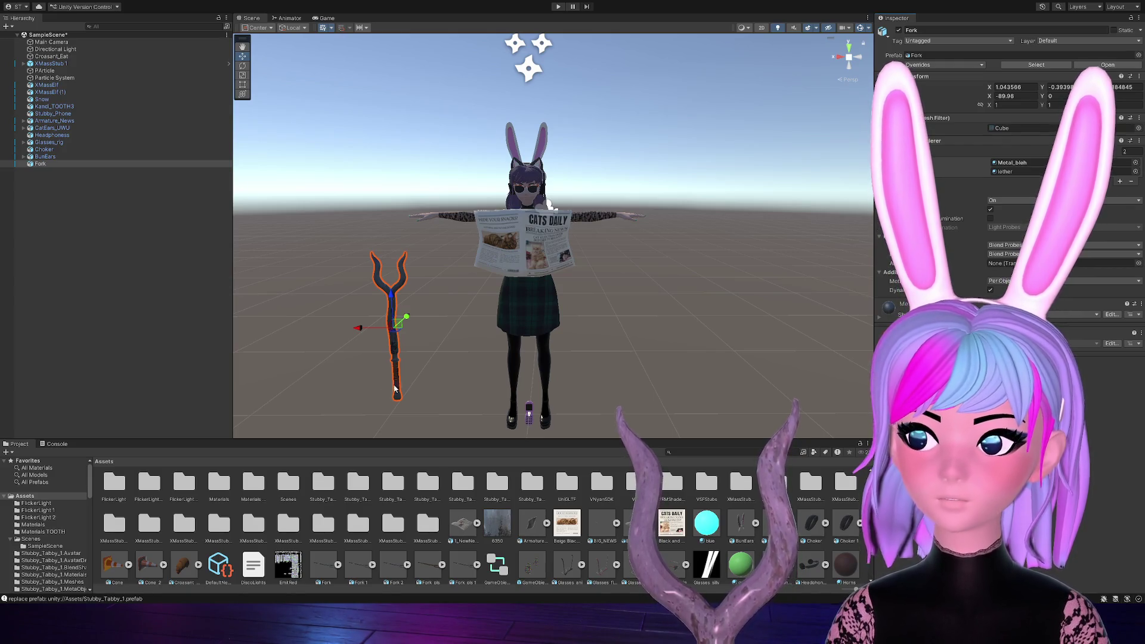
Frame and orbit the Scene view around the selected Fork staff and the avatar
key(f)
scroll(585, 303, up, 3)
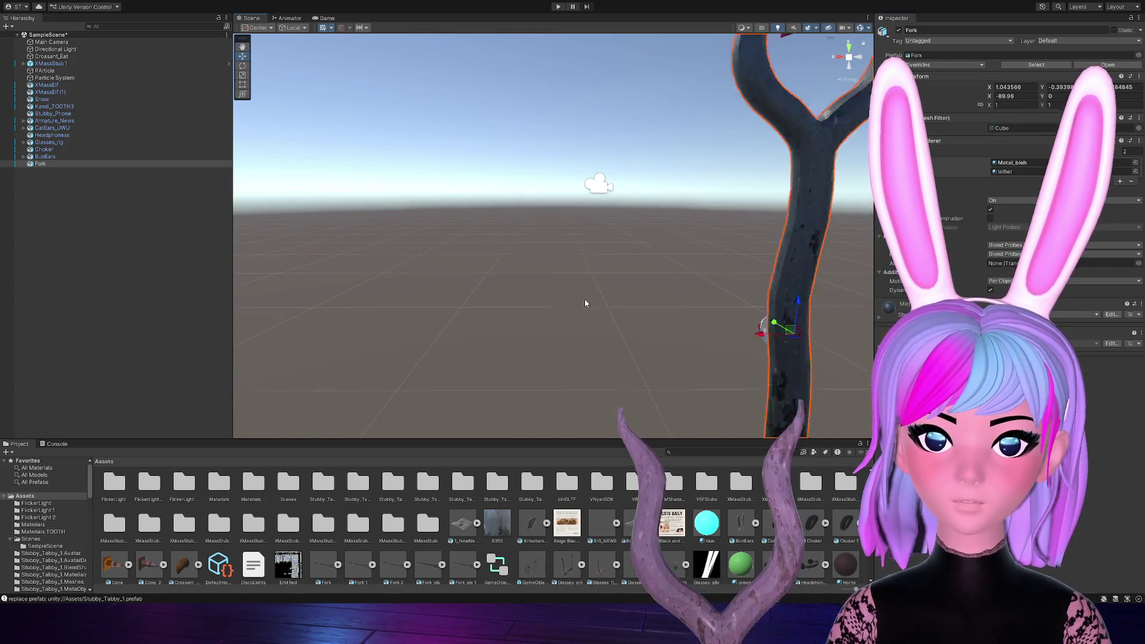
key(Right)
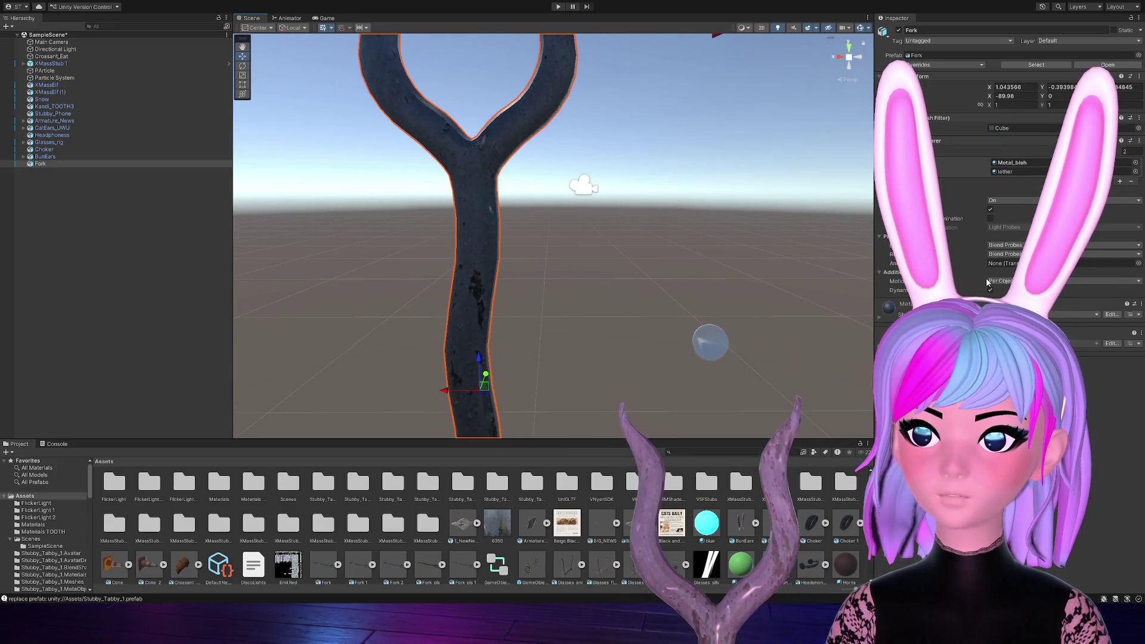
key(Up)
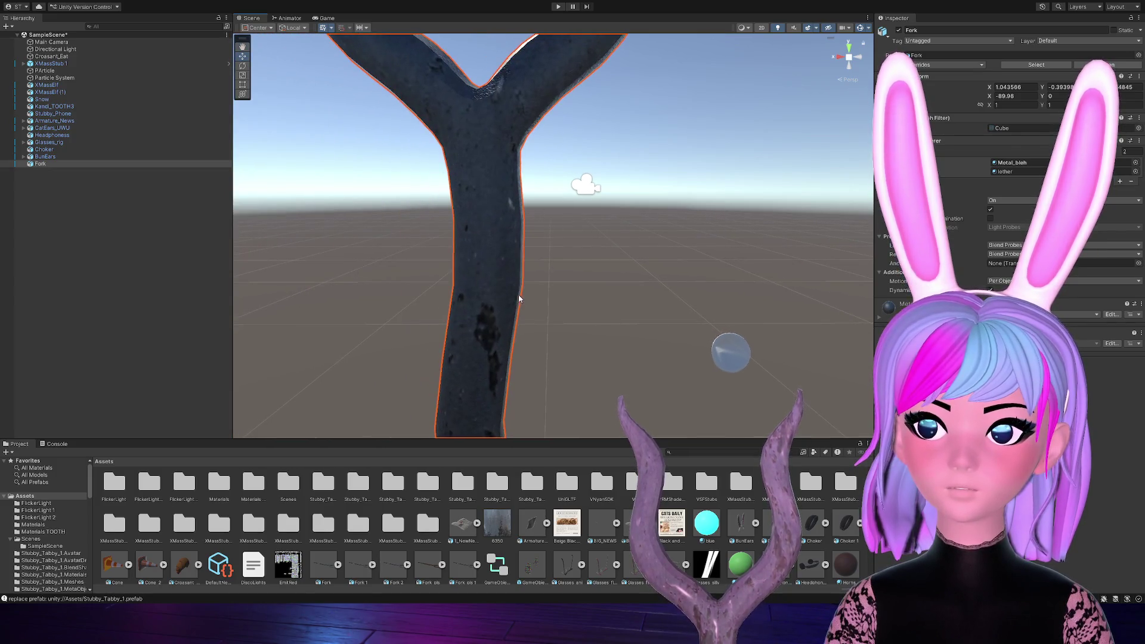
drag(514, 297, 533, 299)
click(507, 272)
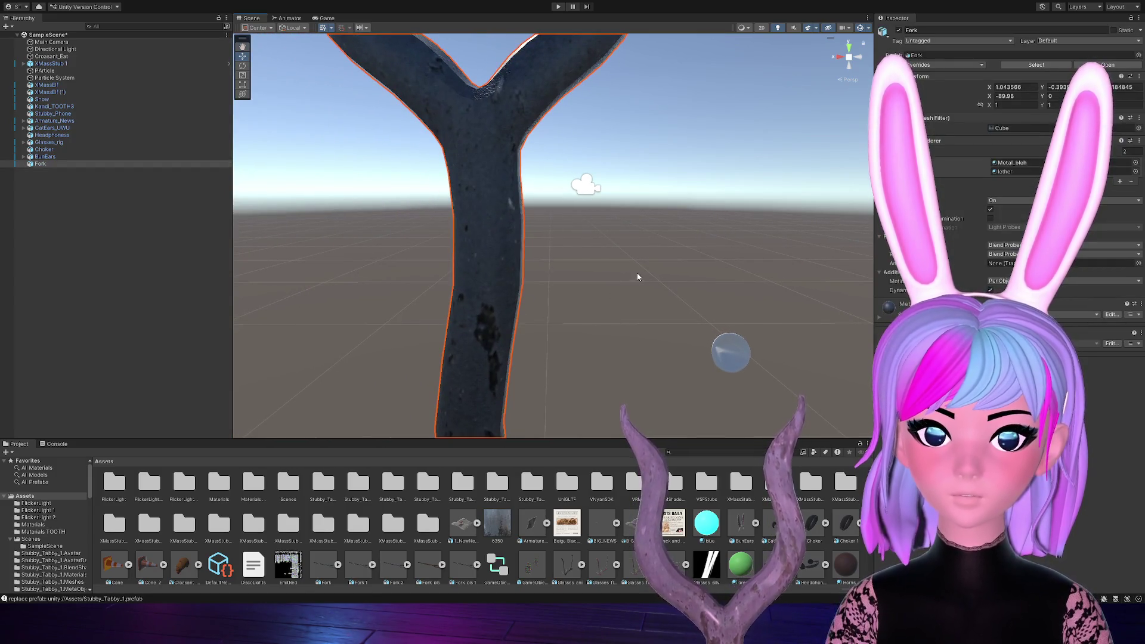
mouse_move(638, 277)
mouse_down()
mouse_move(621, 276)
mouse_move(696, 324)
mouse_move(842, 309)
mouse_move(701, 311)
mouse_move(558, 378)
mouse_move(755, 314)
mouse_up()
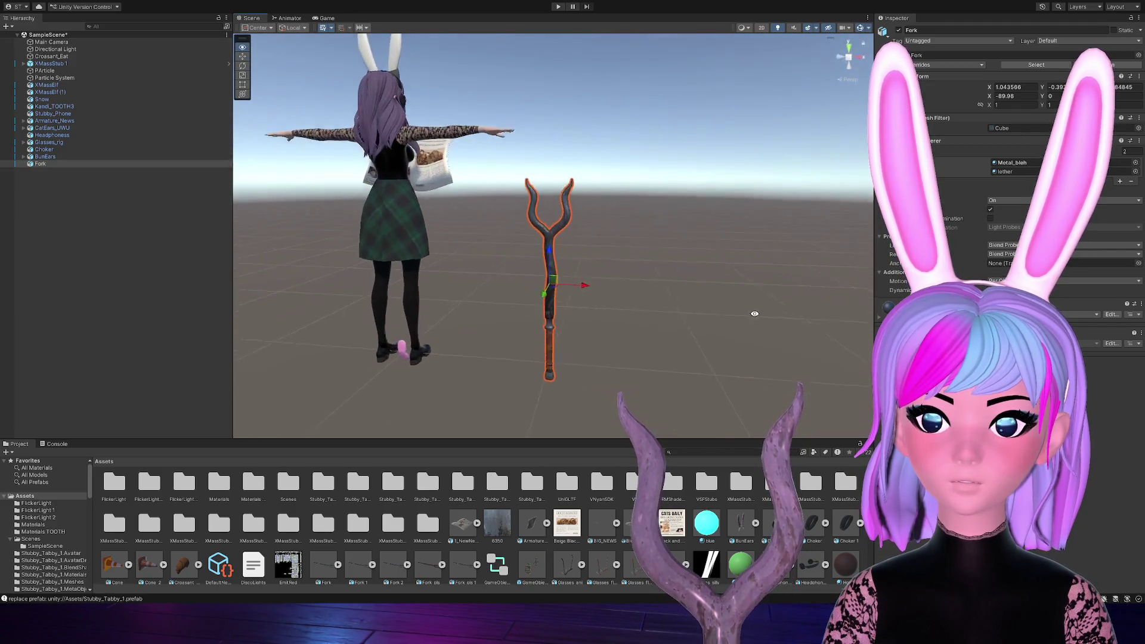
scroll(540, 308, up, 5)
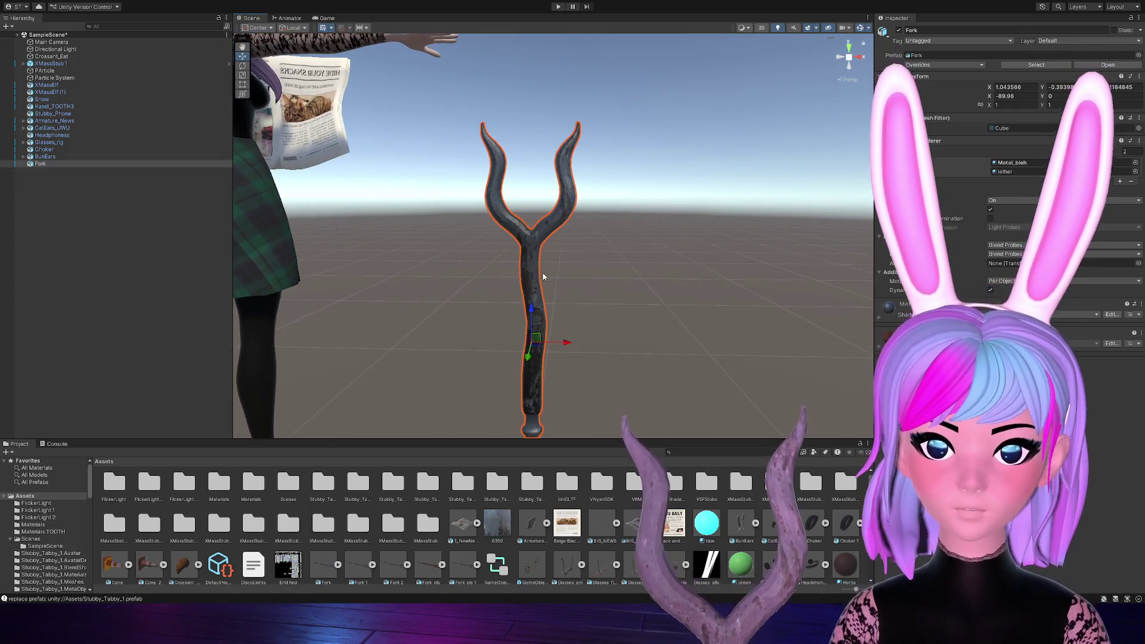
scroll(541, 274, up, 5)
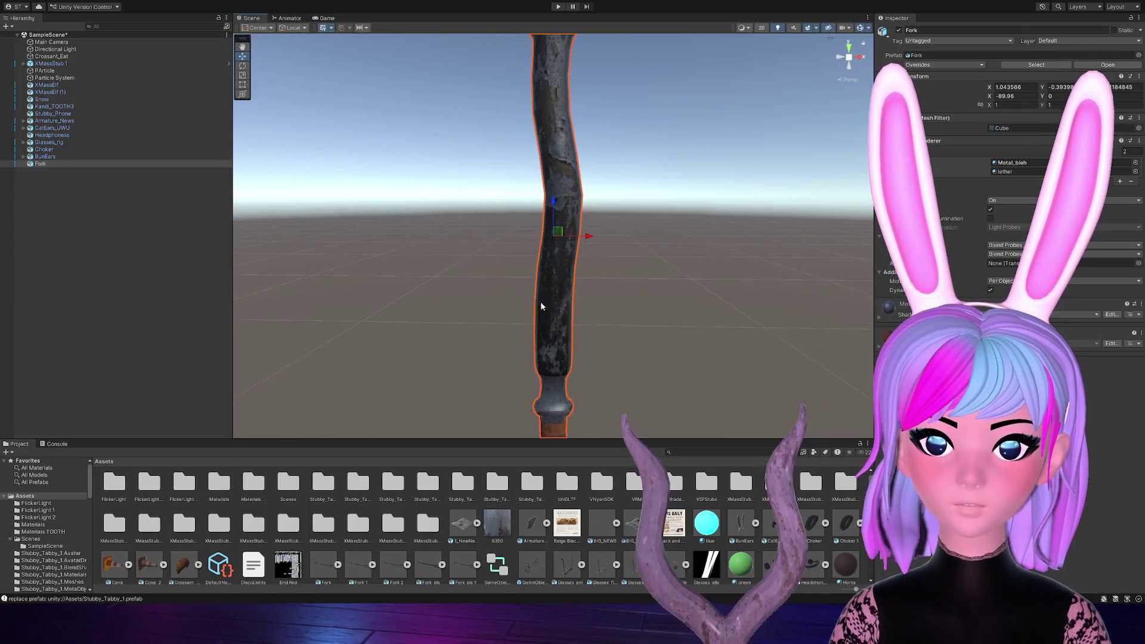
mouse_move(610, 193)
mouse_down()
mouse_move(594, 196)
mouse_move(599, 270)
mouse_up()
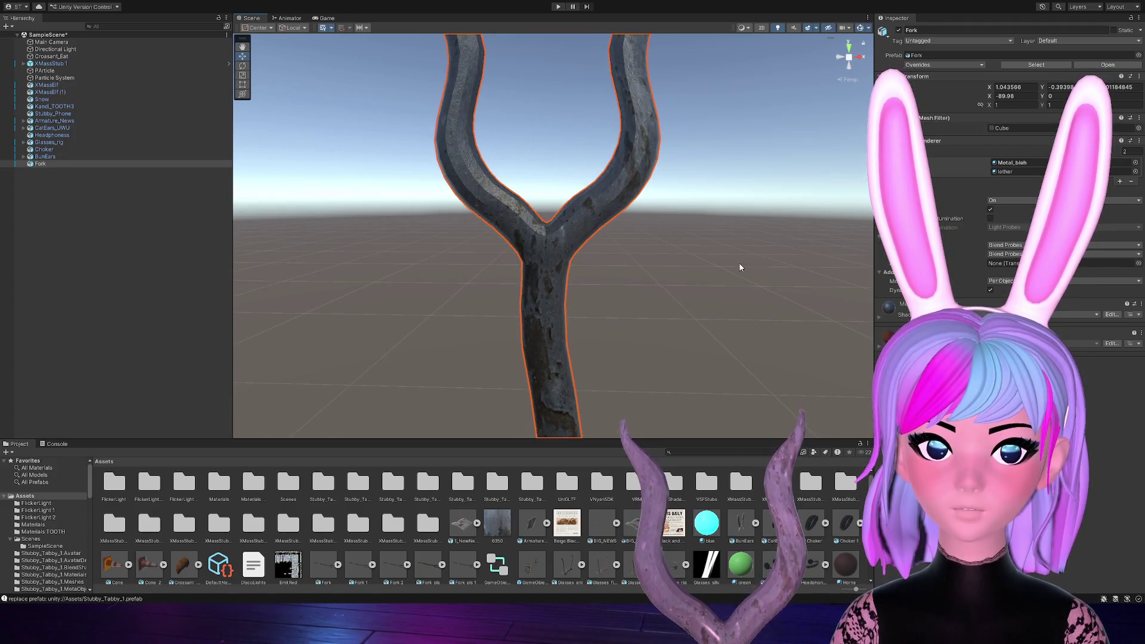
scroll(506, 531, down, 5)
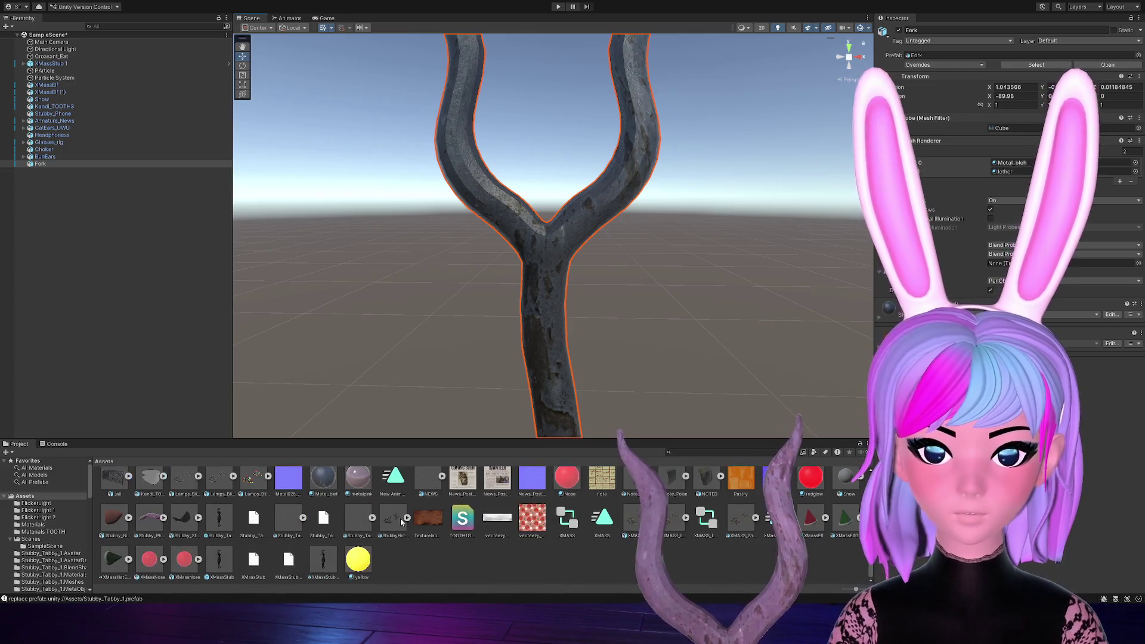
Make Metal_bleh darker and glossier, with Albedo Alpha smoothness at 1
click(327, 486)
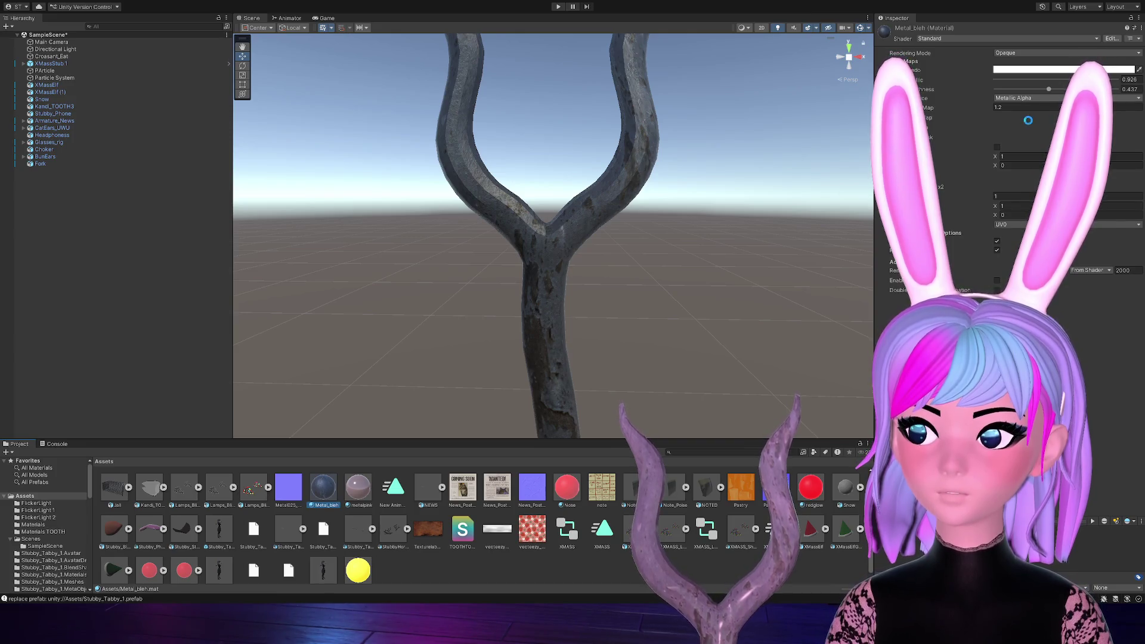
key(ctrl+z)
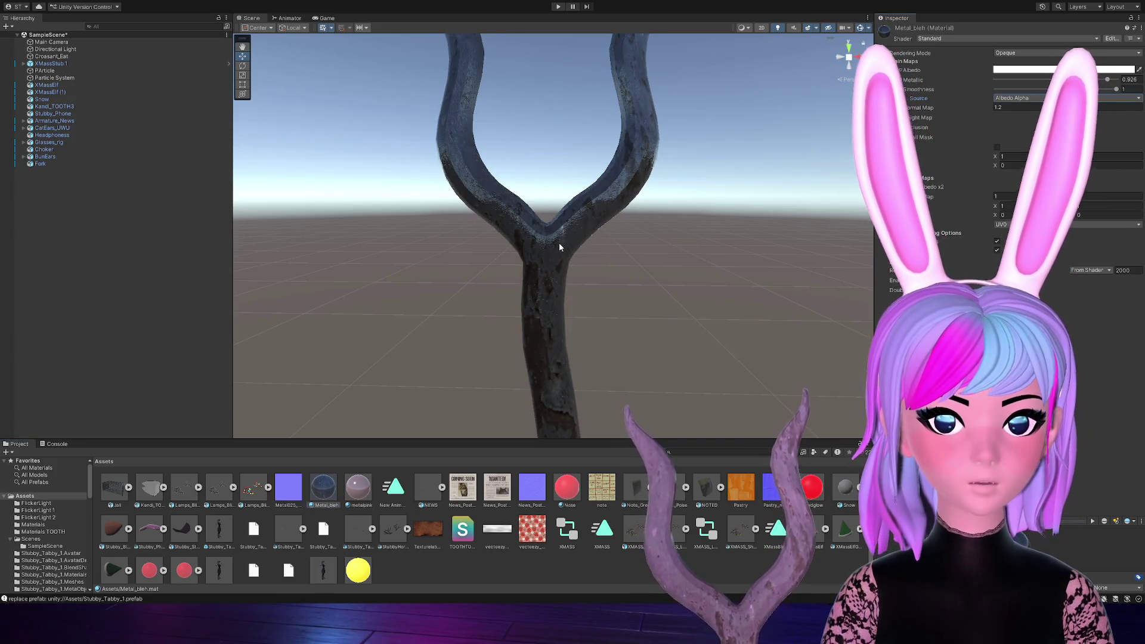
click(581, 227)
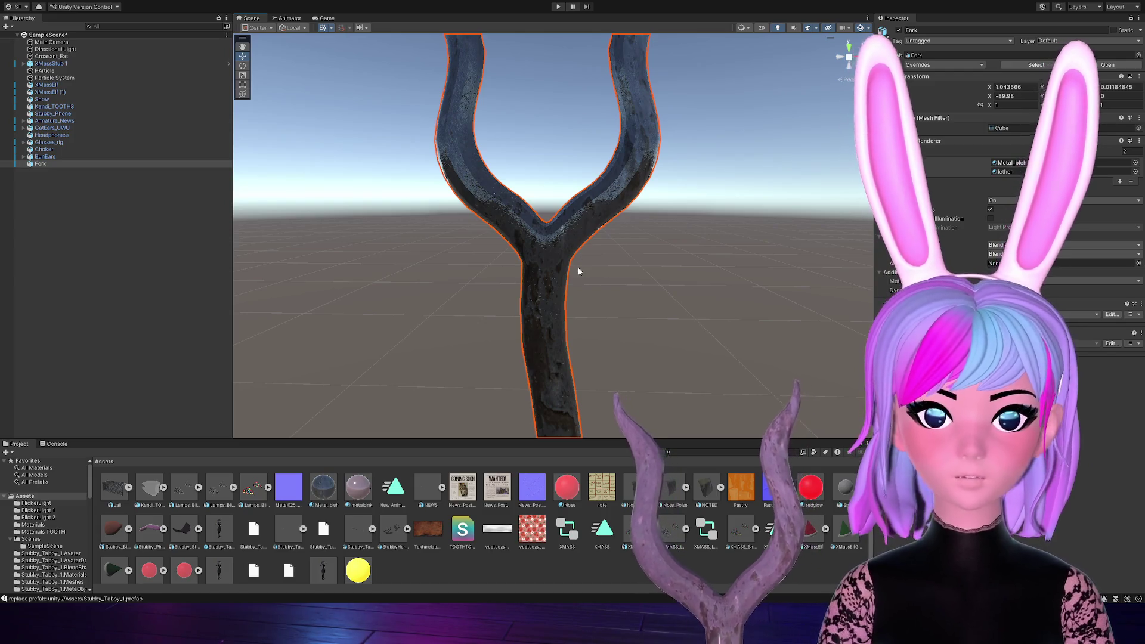
scroll(575, 274, up, 4)
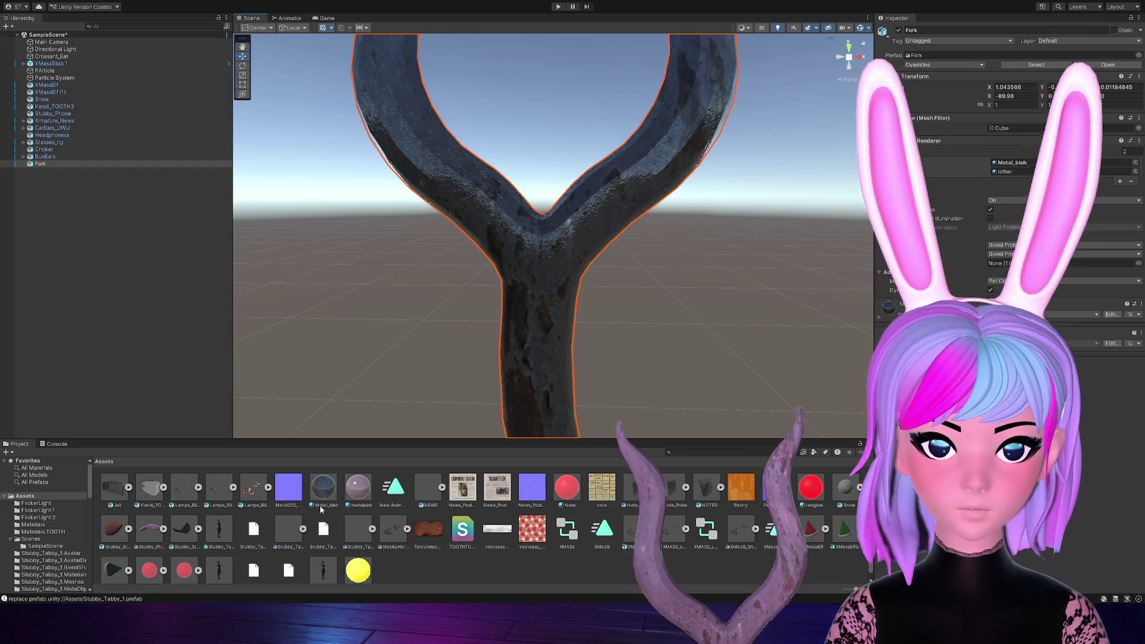
Lower Metal_bleh's Normal Map strength from 1.2 to 1
click(323, 488)
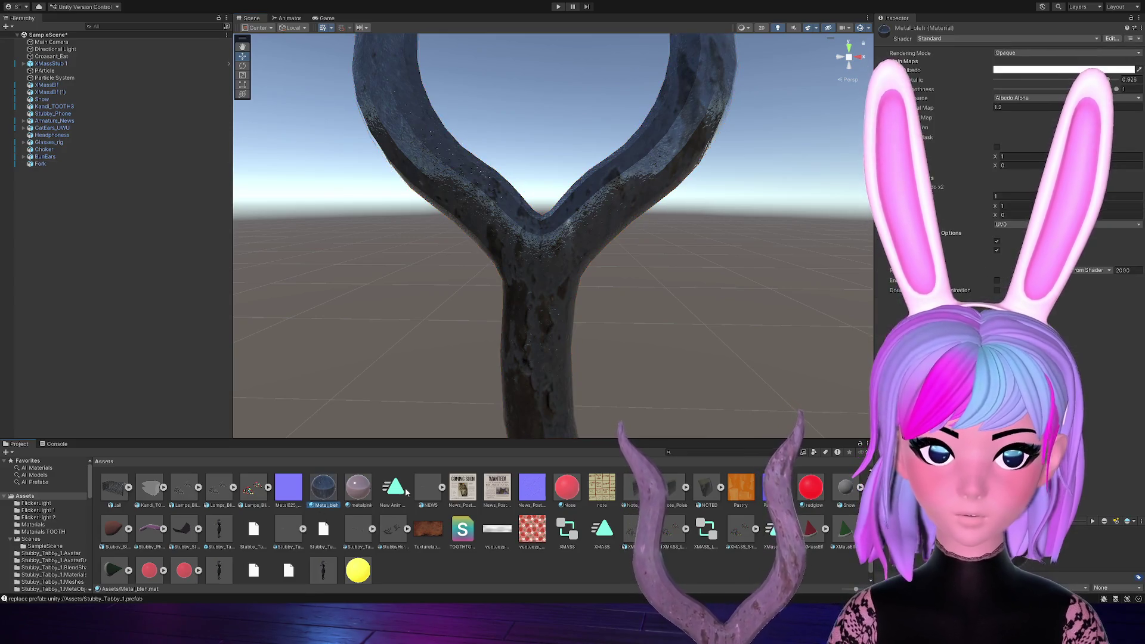
click(1021, 108)
text(1)
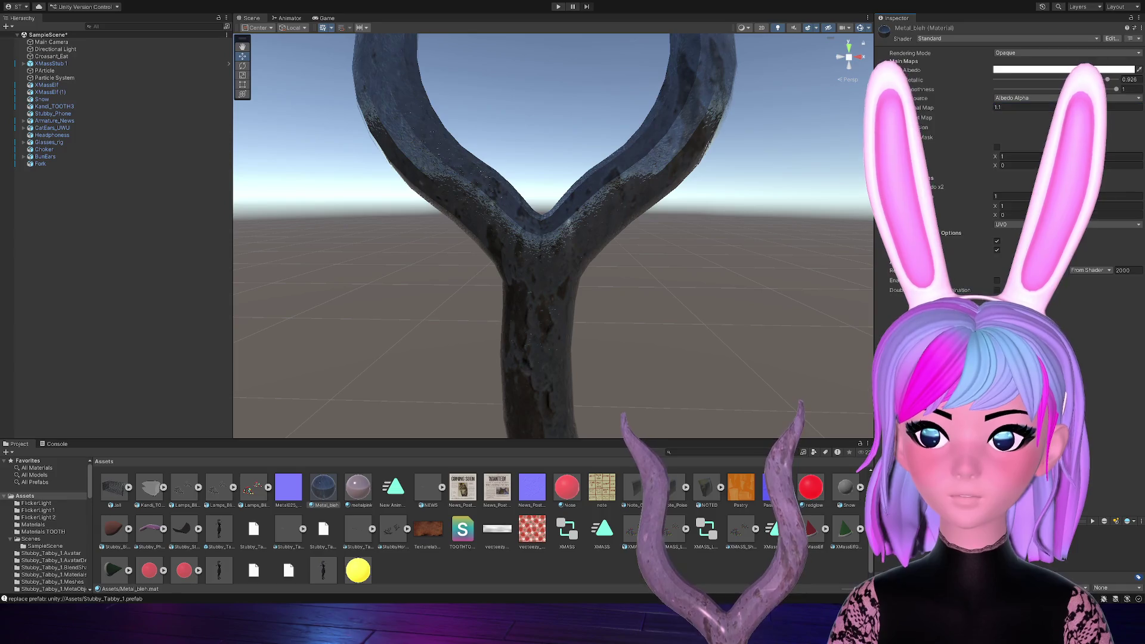
click(637, 215)
scroll(650, 302, down, 10)
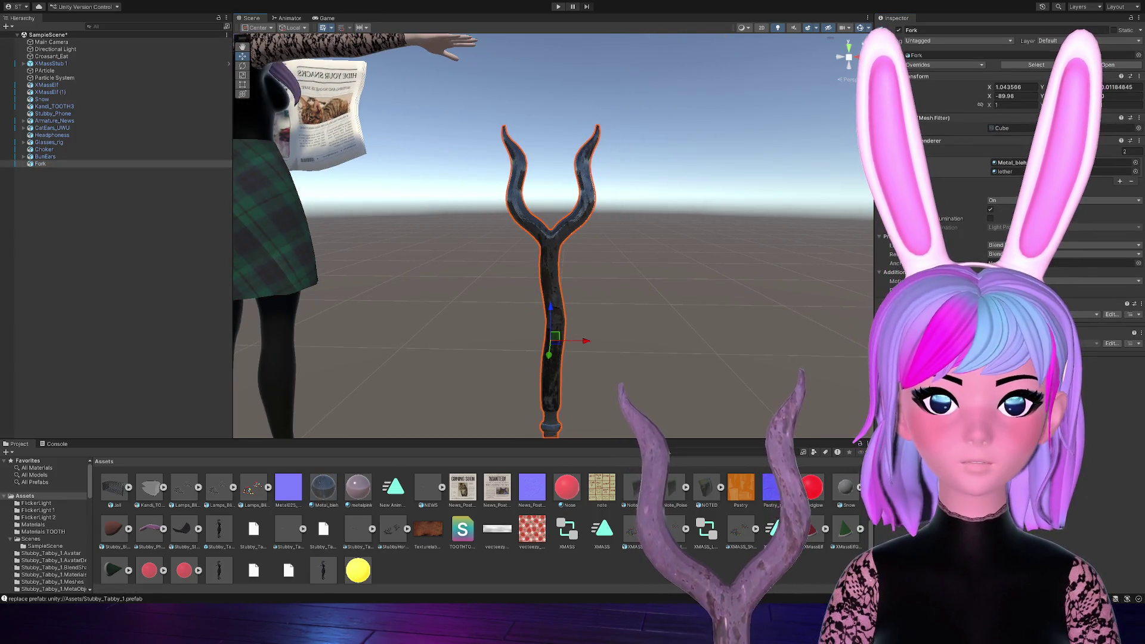
Set the Fork's Transform Position X to 0 and orbit the view to check it
text(0)
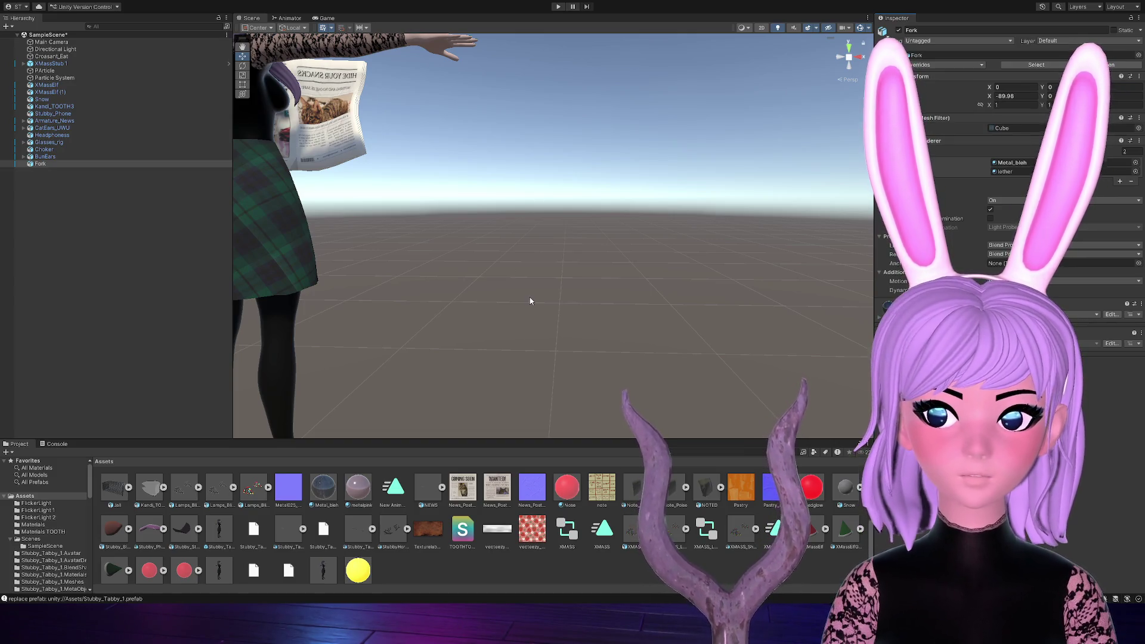
drag(521, 215, 357, 250)
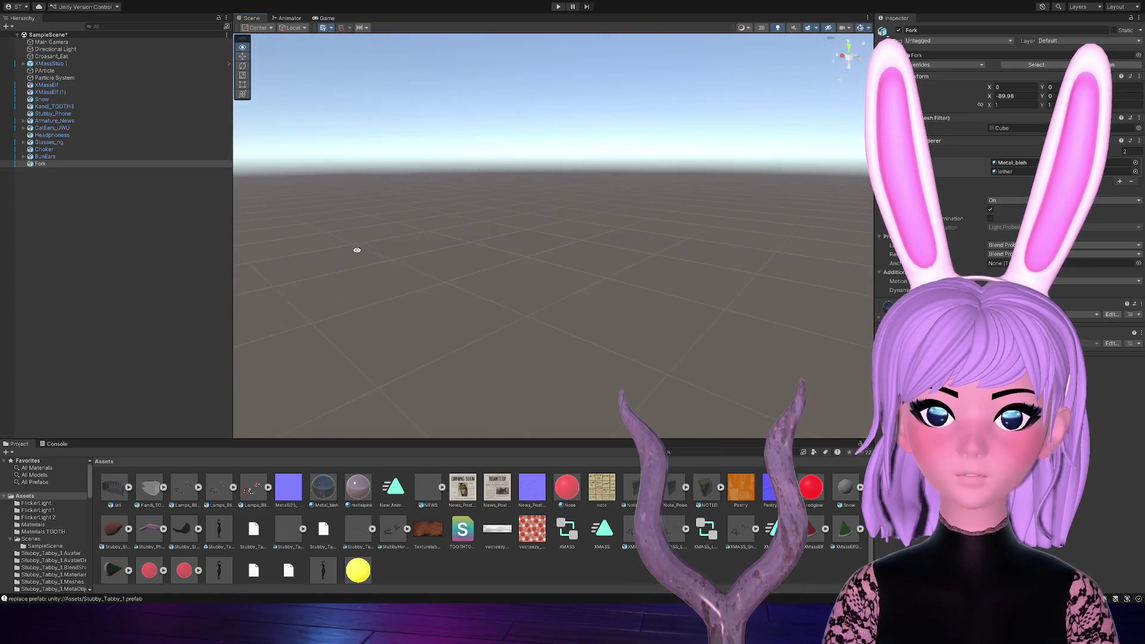
mouse_move(553, 278)
mouse_down()
mouse_move(563, 269)
mouse_move(640, 294)
mouse_up()
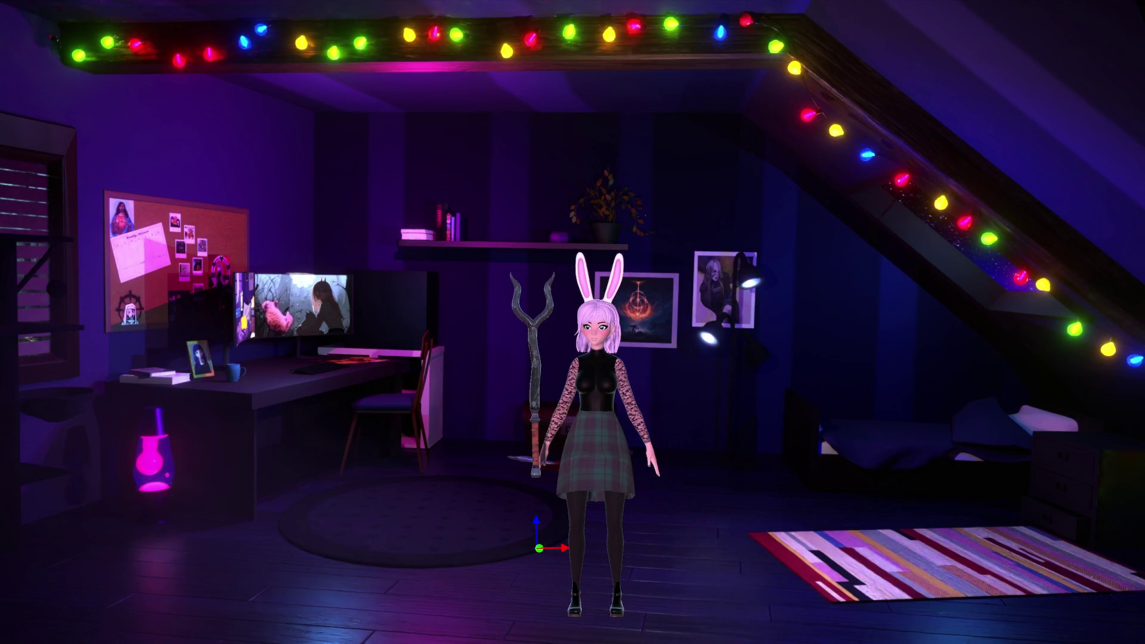
Move the forked staff into the avatar's hand and tilt it to stand nearly upright
key(e)
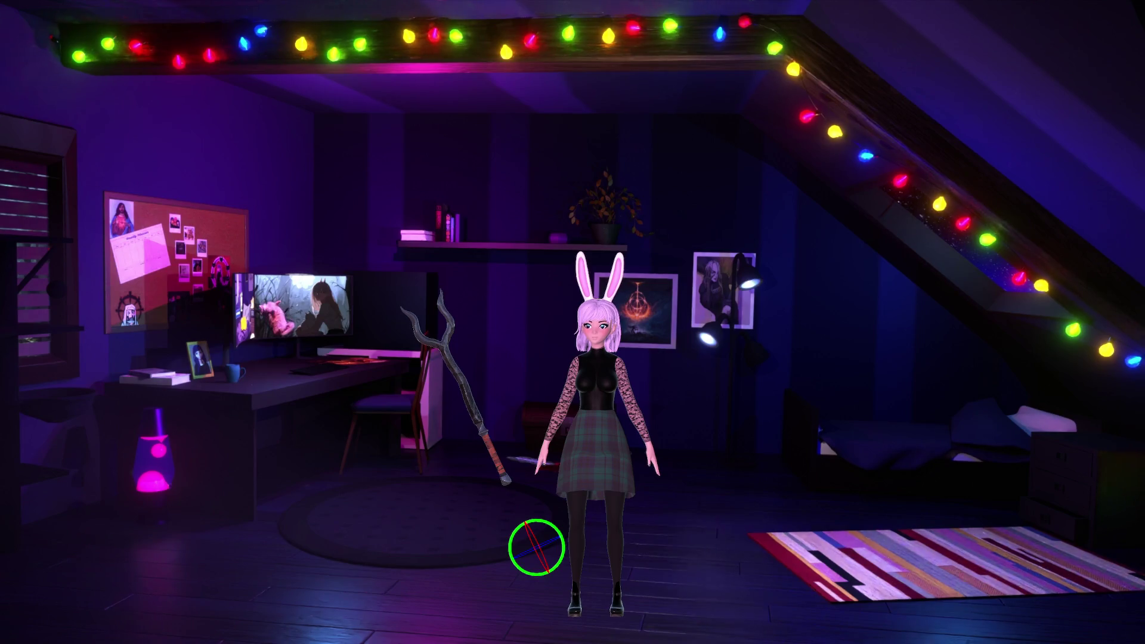
key(w)
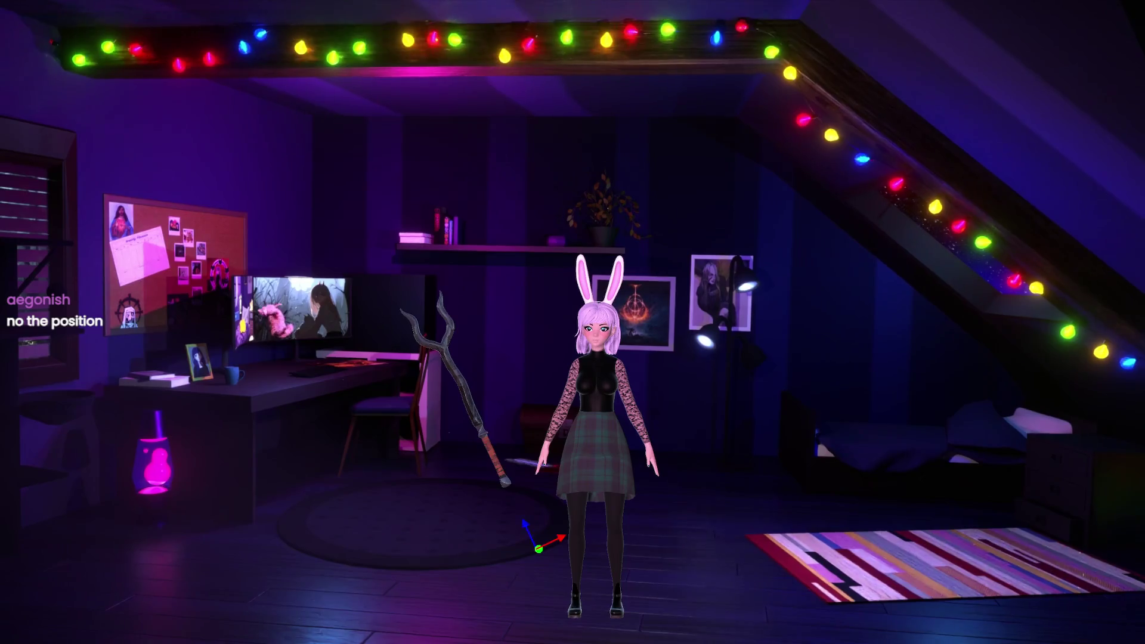
mouse_move(539, 548)
mouse_down()
mouse_move(584, 527)
mouse_move(591, 548)
mouse_up()
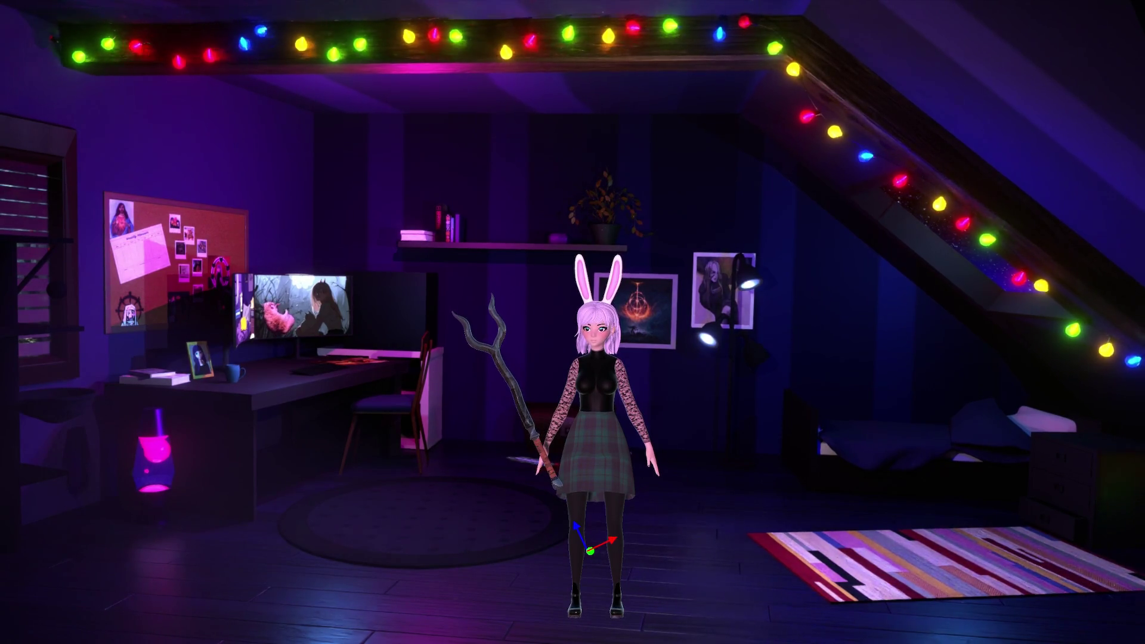
key(e)
drag(597, 571, 582, 578)
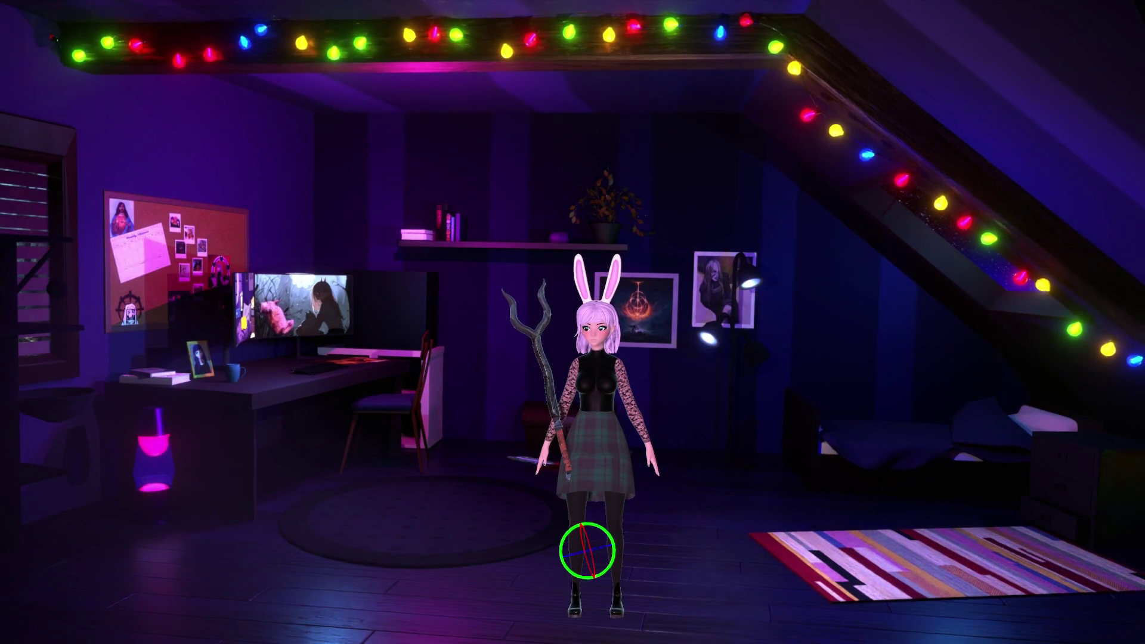
key(w)
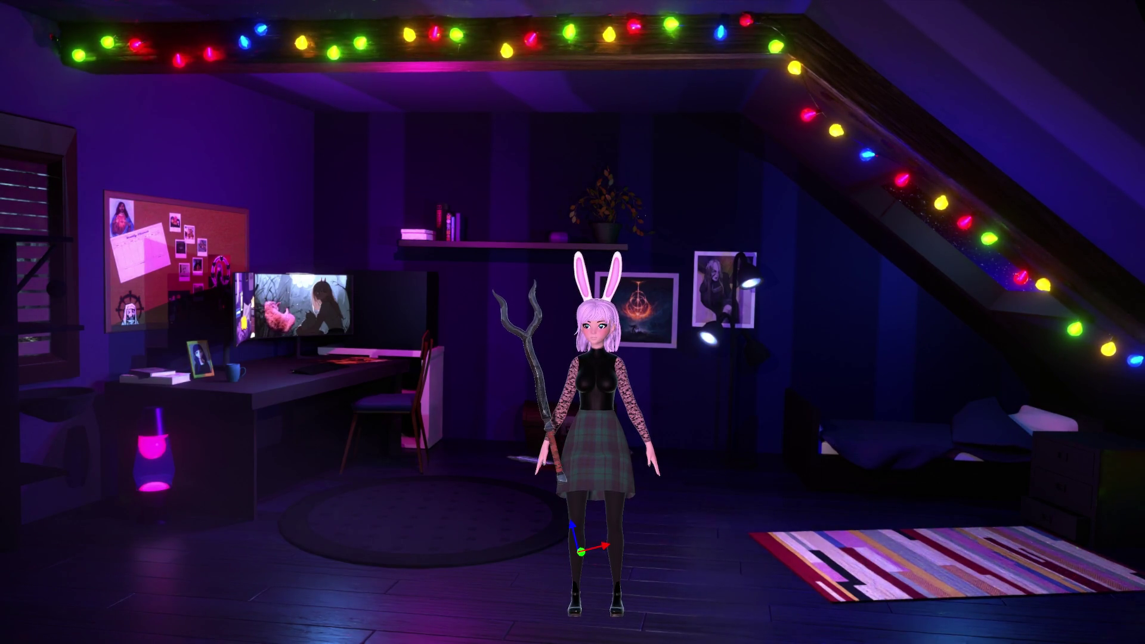
Zoom the camera out to frame the avatar holding the staff in the bedroom
key(e)
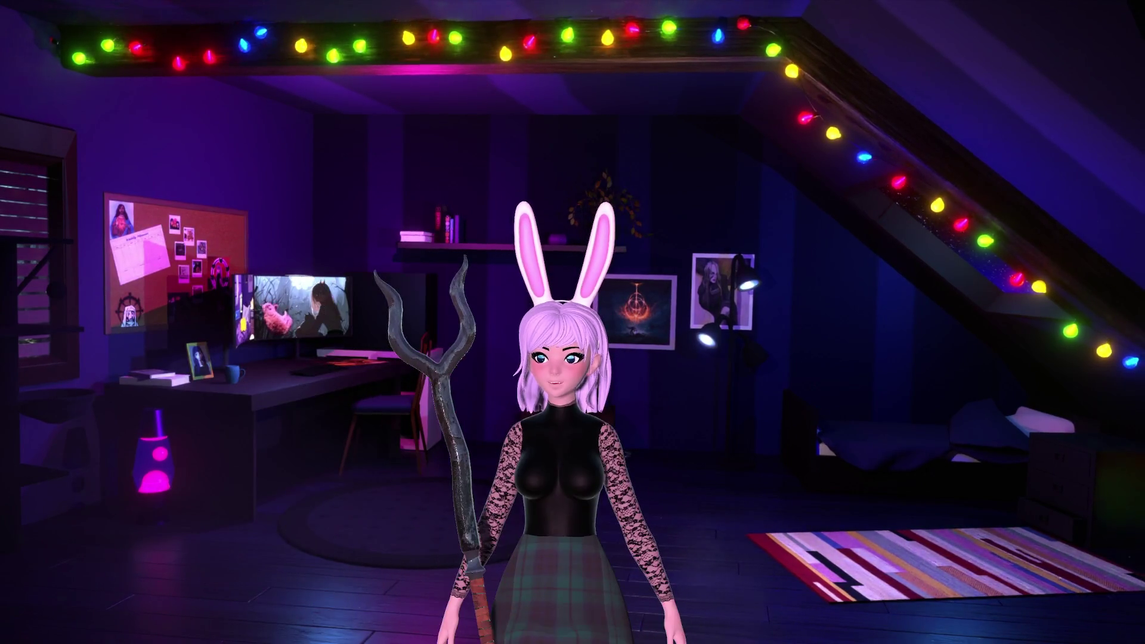
scroll(566, 418, down, 3)
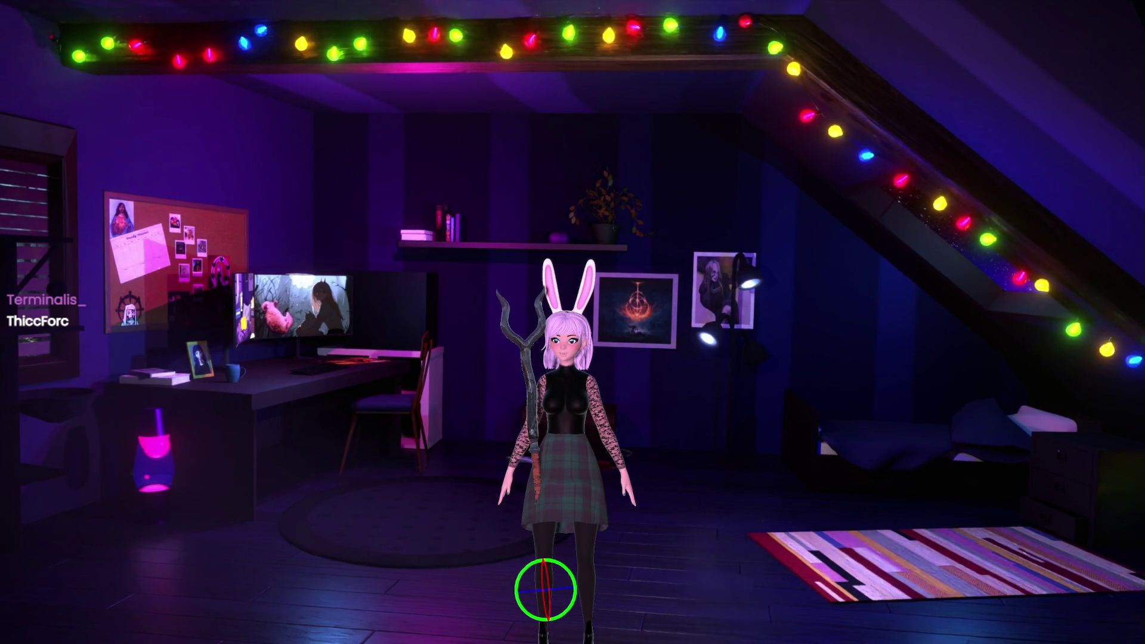
key(w)
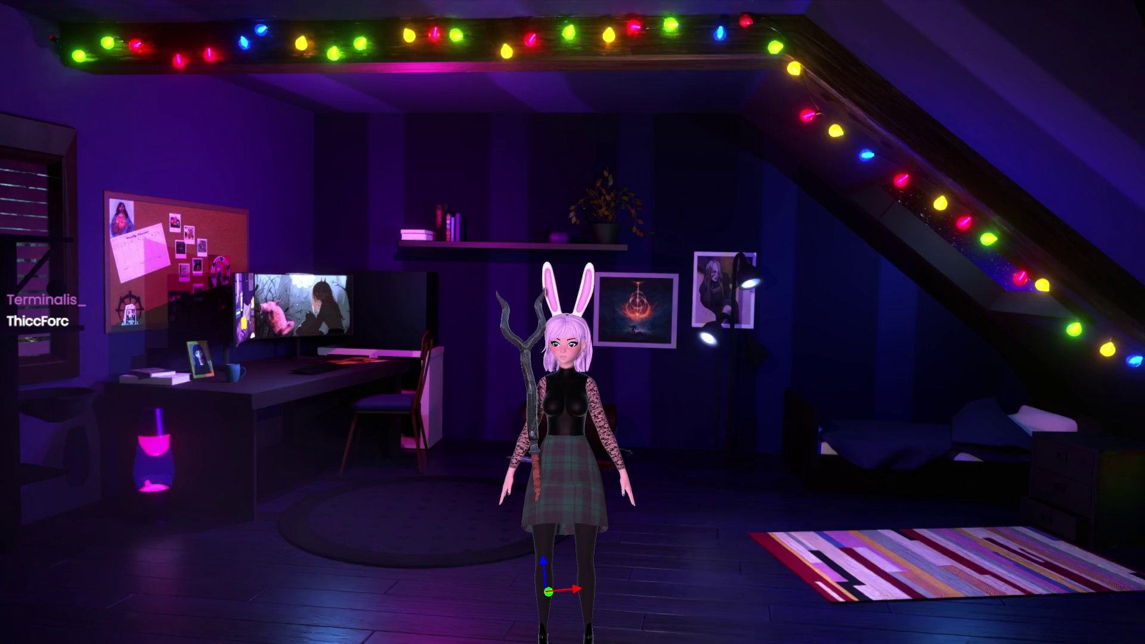
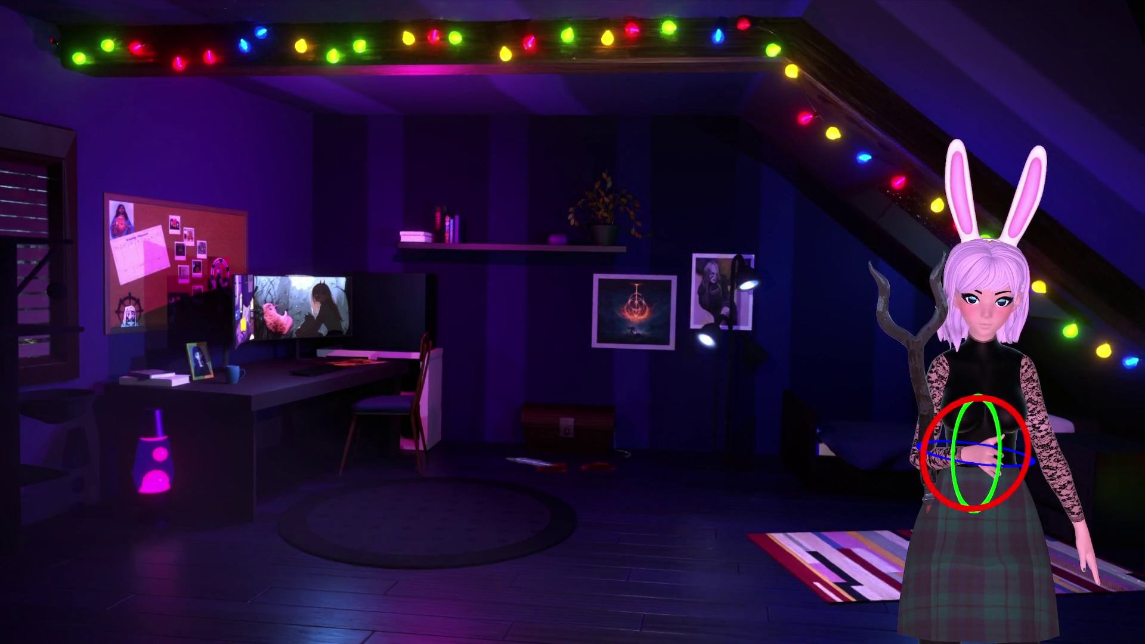
Switch the avatar's gizmo to move mode (W), then to rotate mode (E) for the hand
key(w)
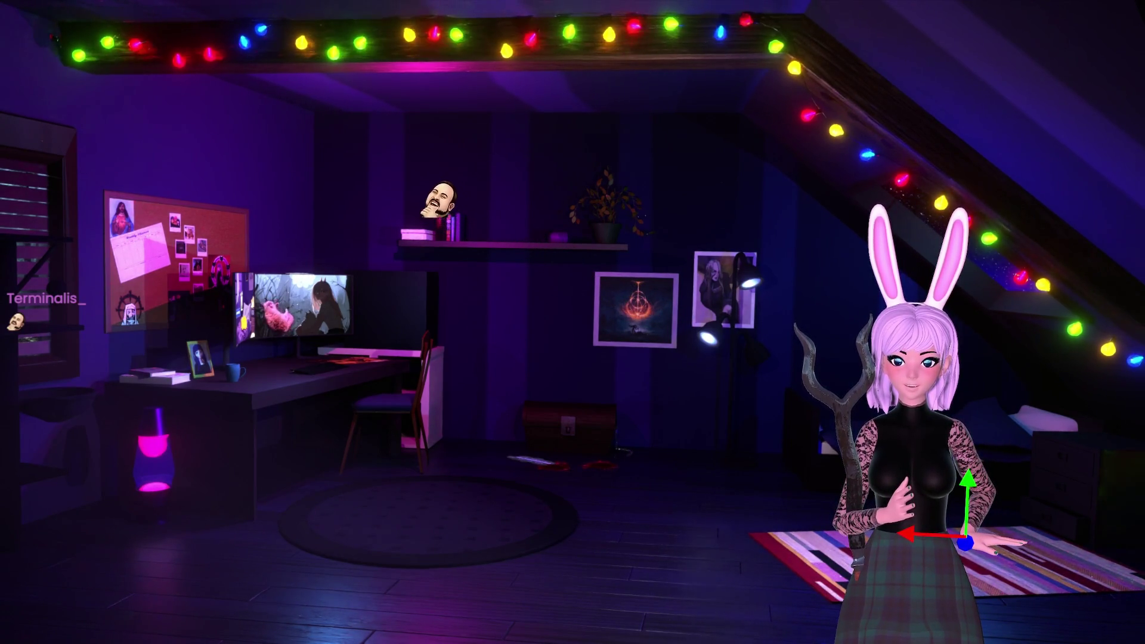
key(e)
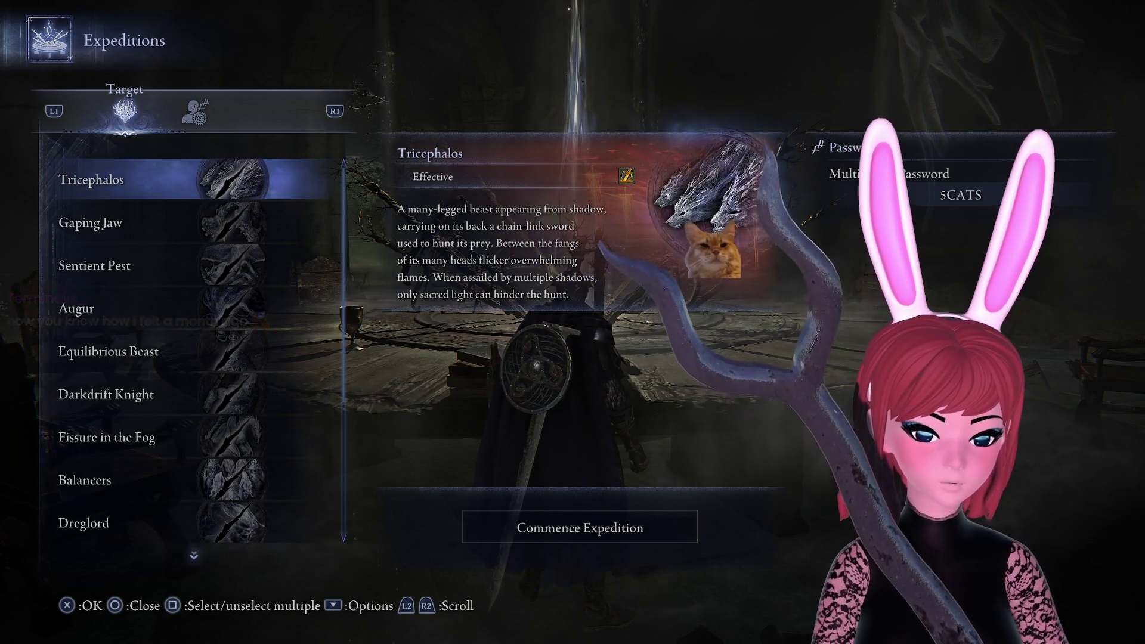
Switch the Expeditions menu to its Matchmaking Settings page
key(e)
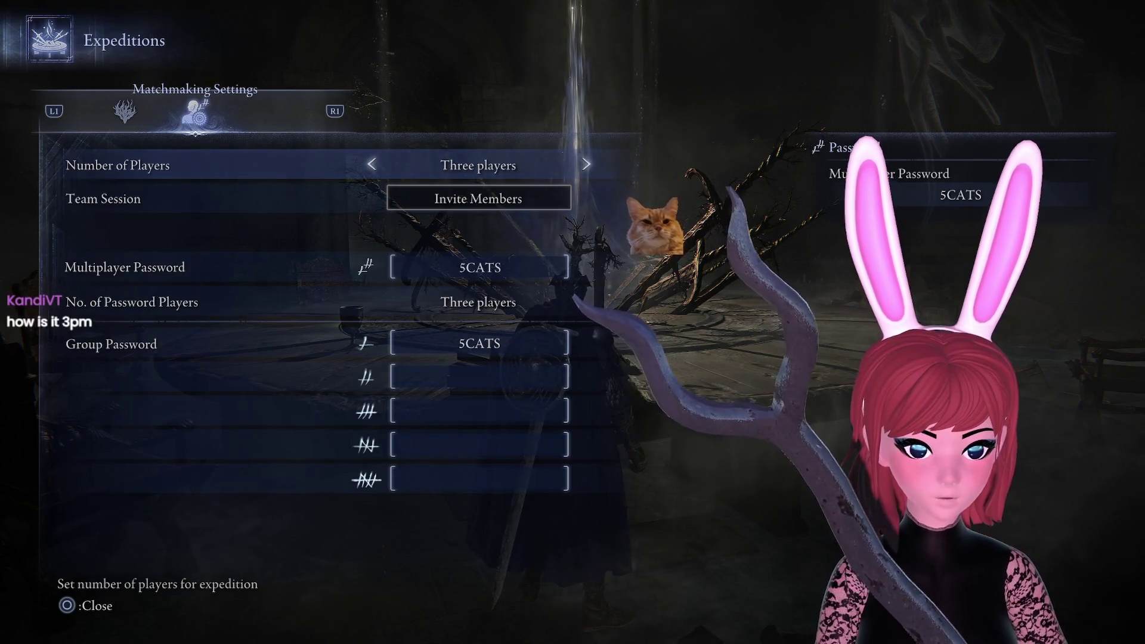
Reduce the expedition to two players and check the Tricephalos target list
key(Left)
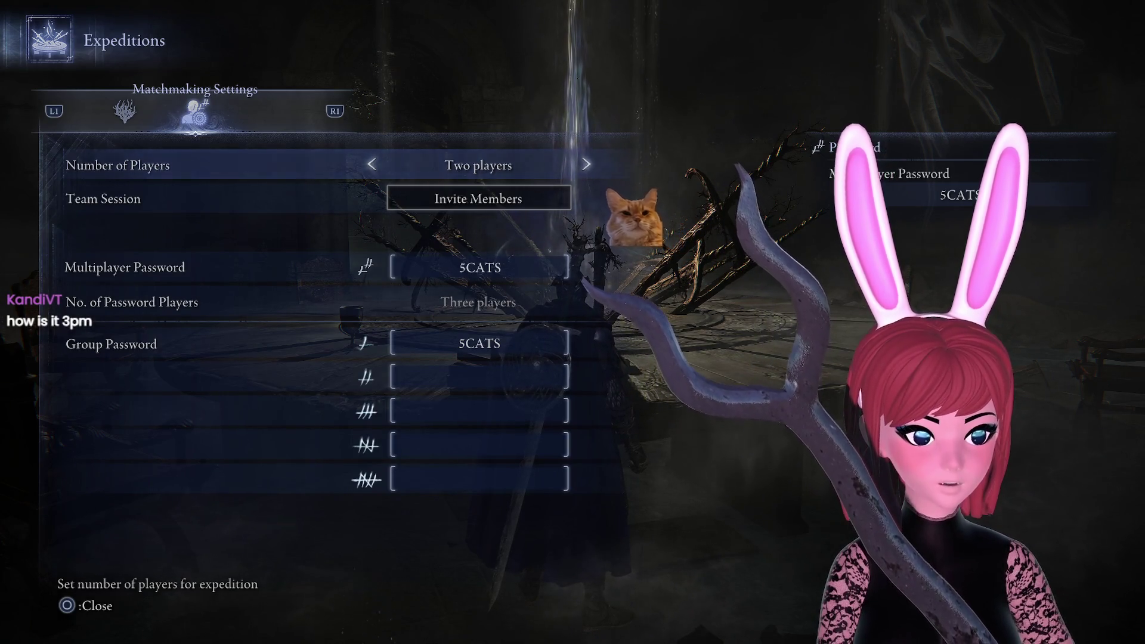
key(q)
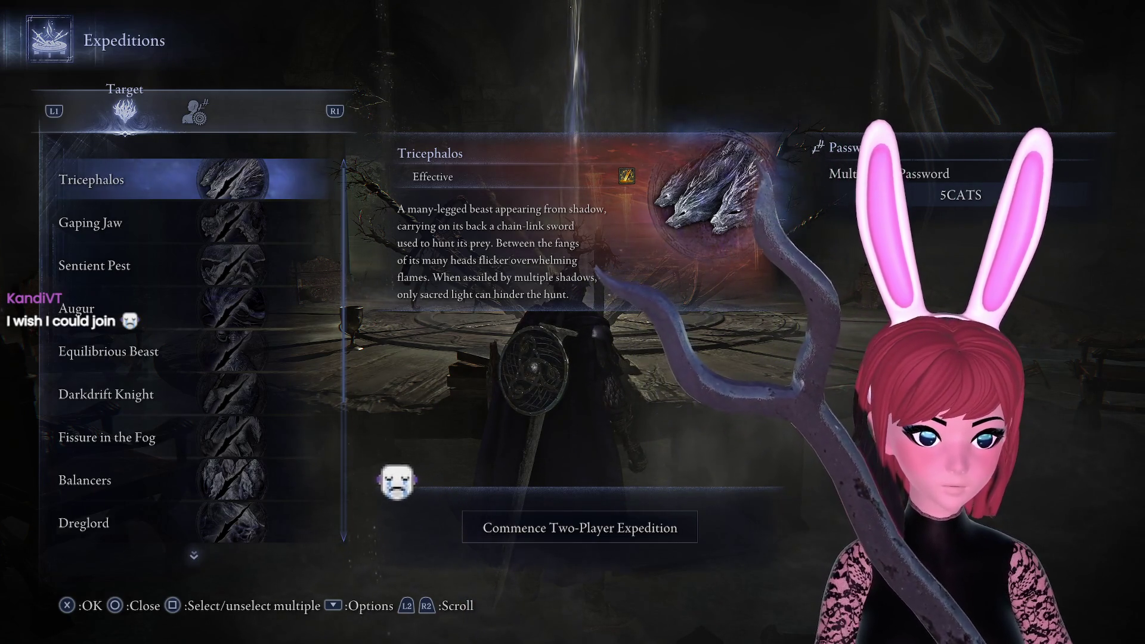
key(e)
key(Down)
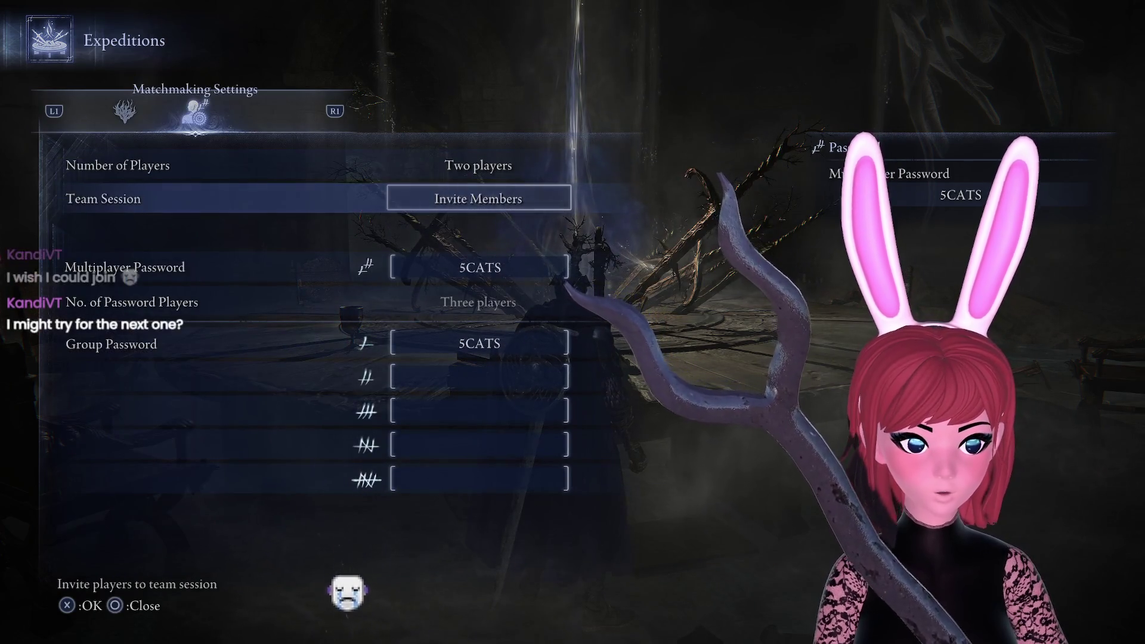
key(Up)
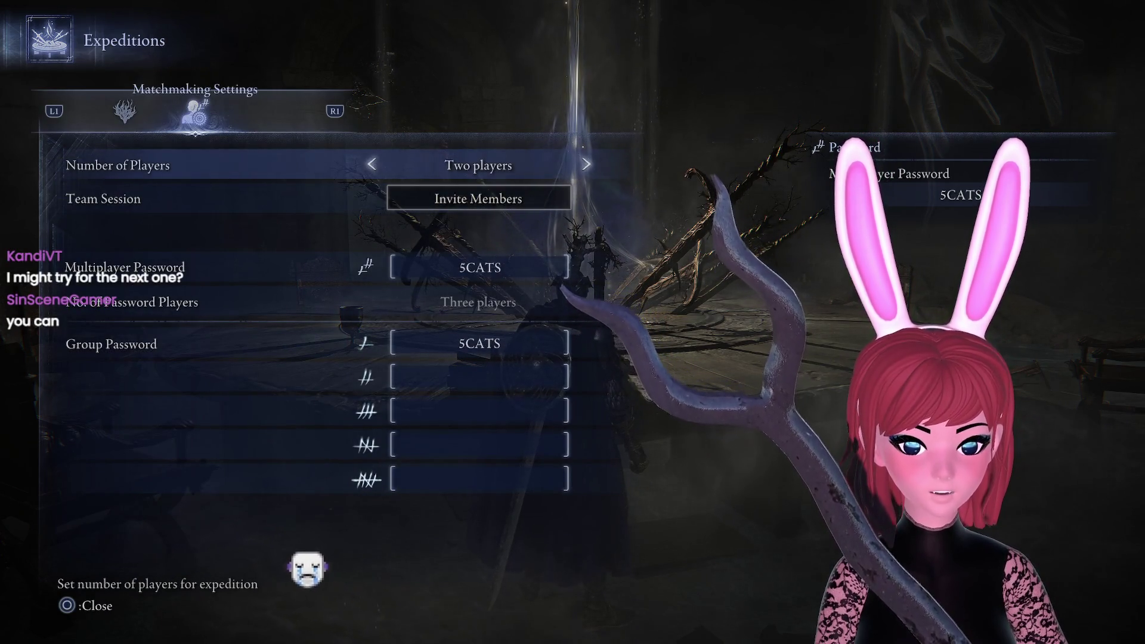
key(q)
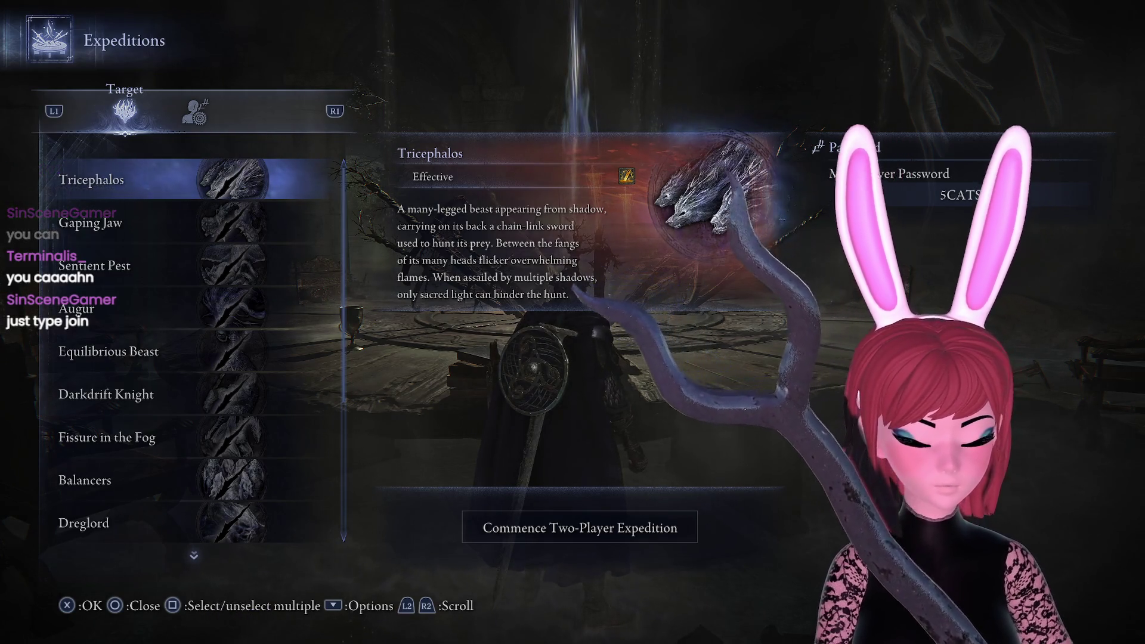
Review the matchmaking settings, then close and reopen the Expeditions menu
key(e)
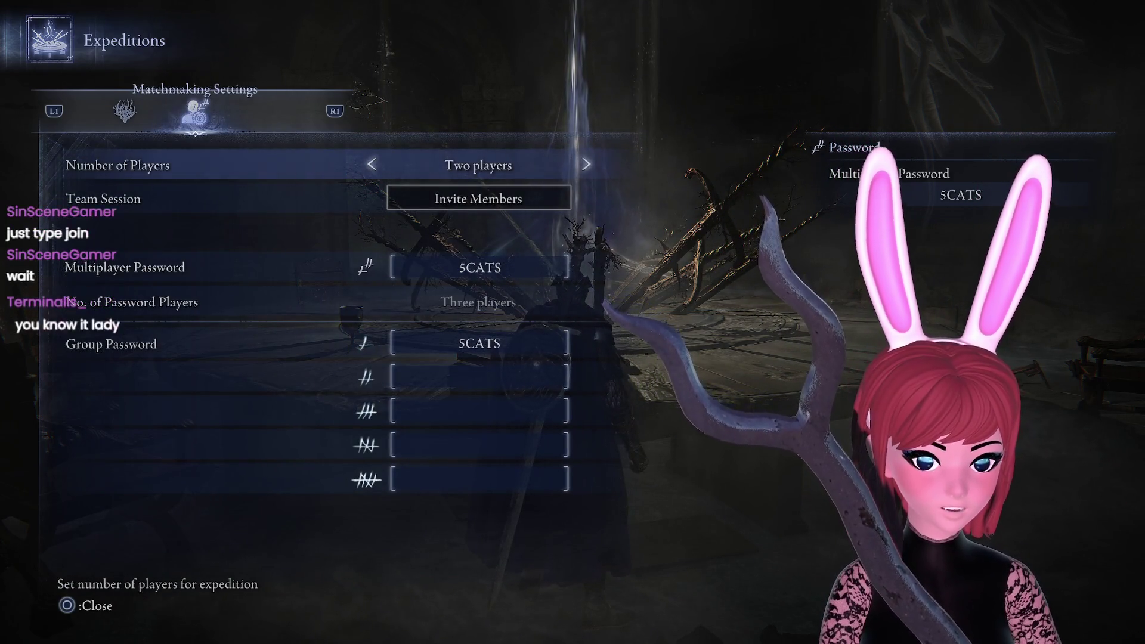
key(Escape)
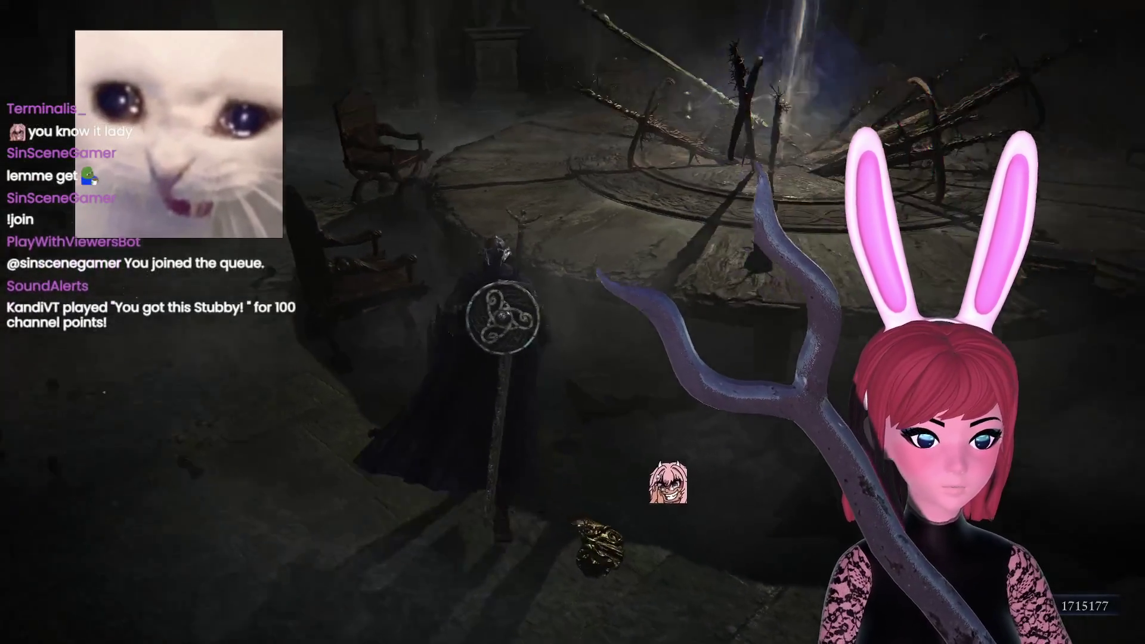
key(Return)
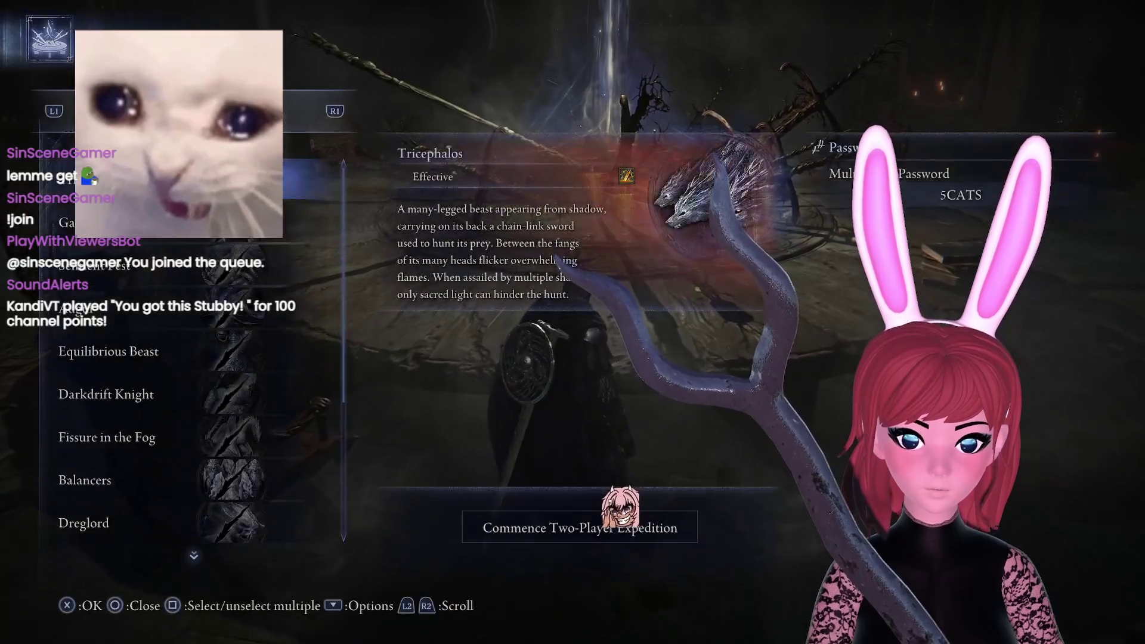
Choose Team Session > Invite Members in Matchmaking Settings, then close the menu to the hall
key(Return)
key(Down)
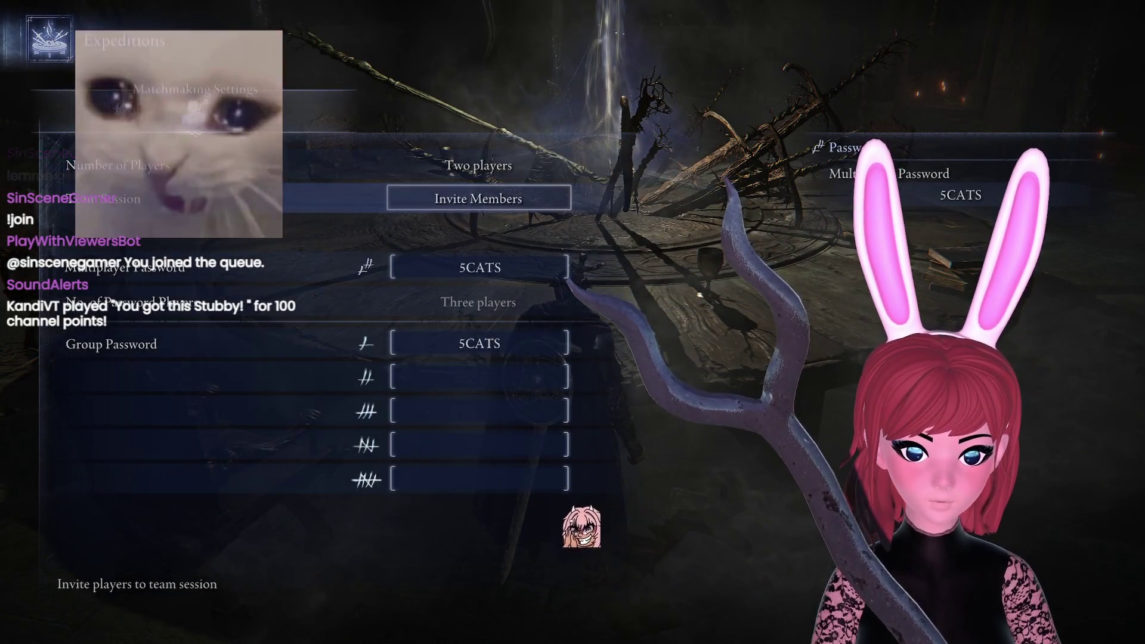
key(Return)
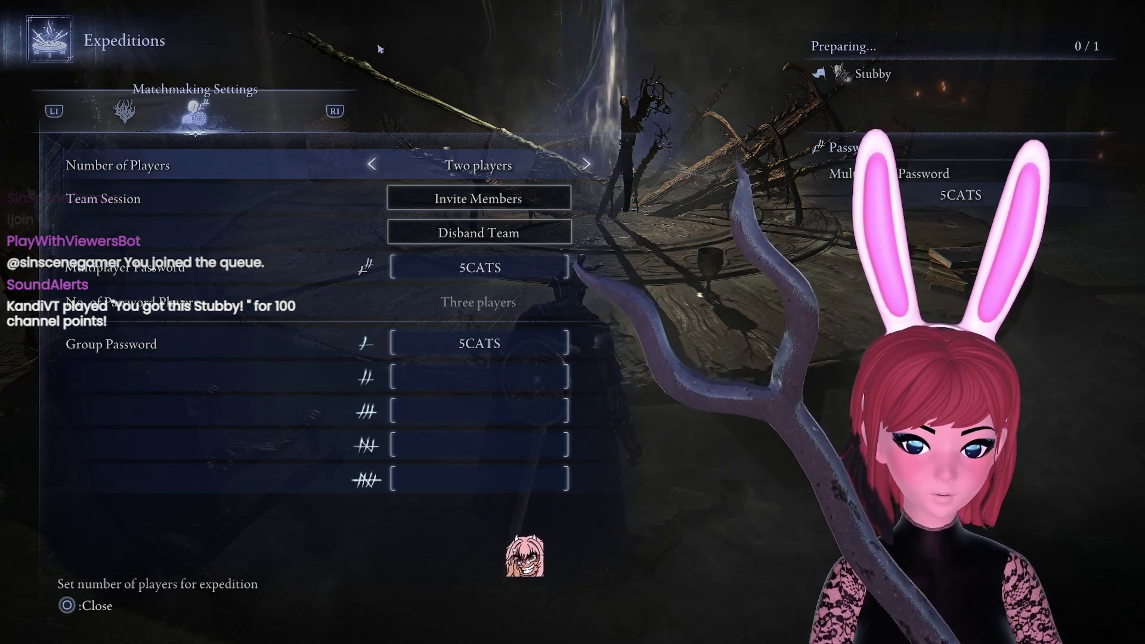
key(Escape)
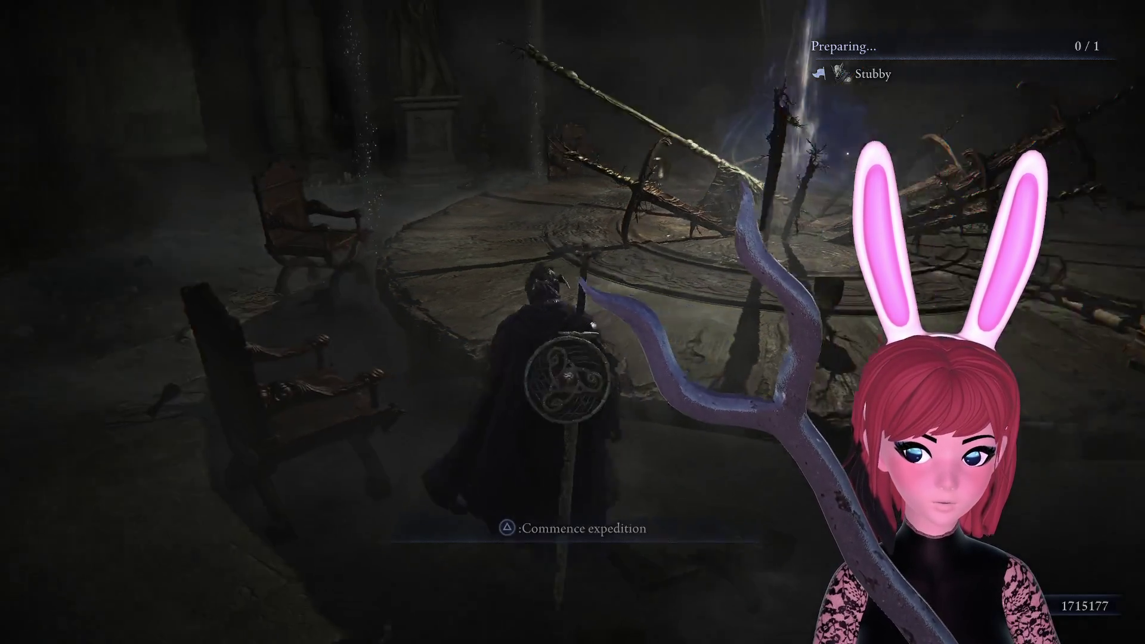